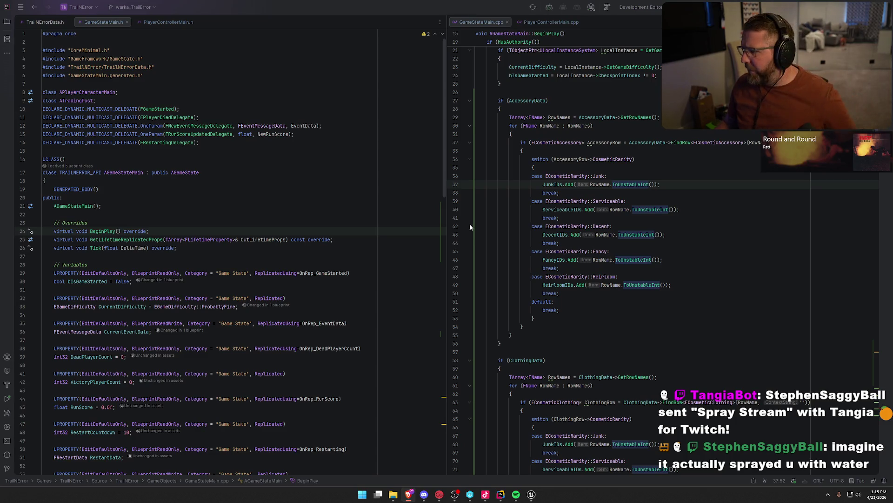
On line 37, replace RowName.ToUnstableInt() with FCString::Atoi(*RowName.ToString()) in the Junk case.
left_click(654, 184)
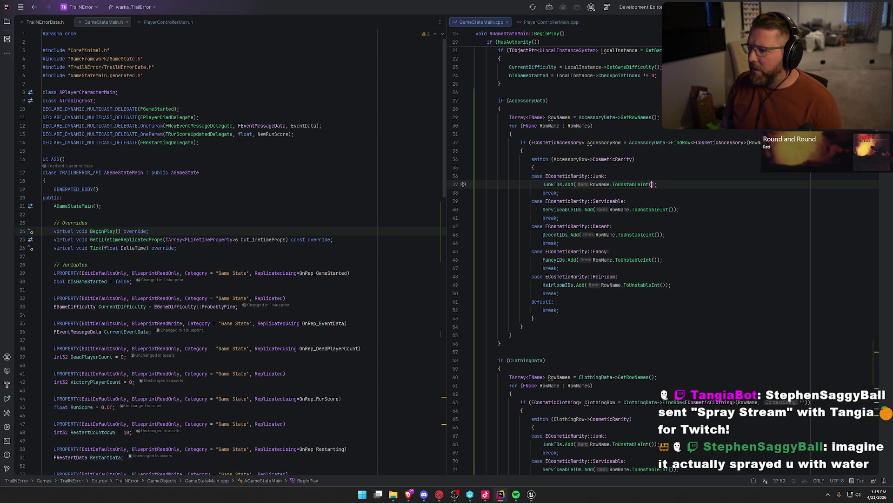
key("Left")
key("Left")
key("Left")
key("Delete")
key("ctrl+Left")
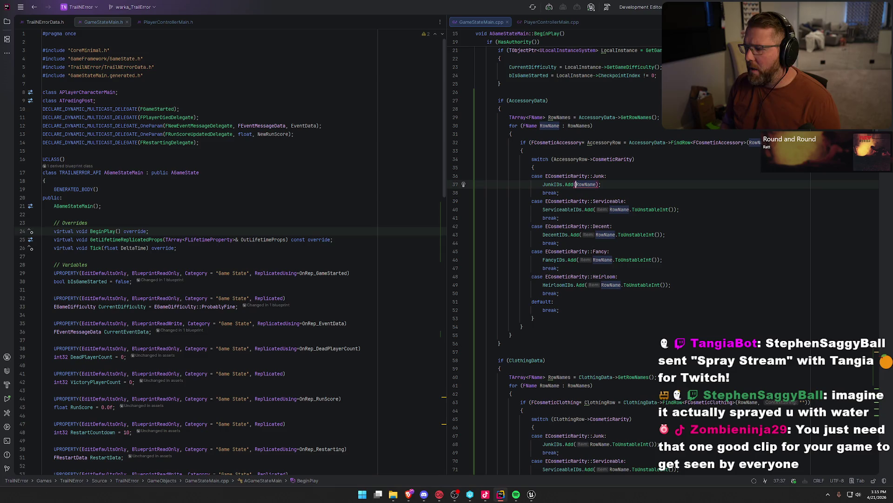
type("FC")
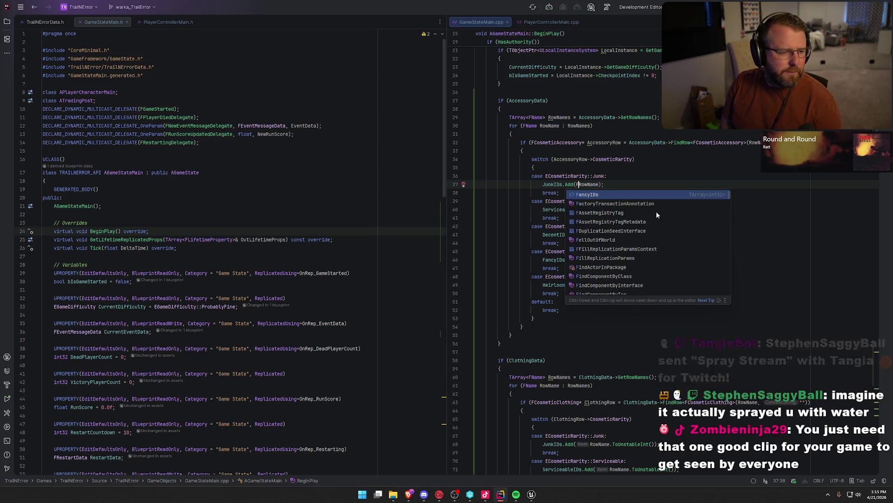
type("String::")
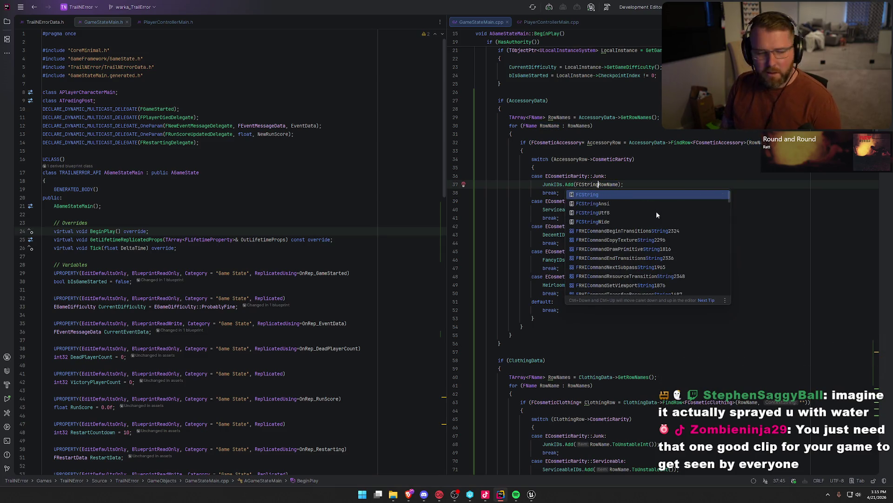
type("Ato")
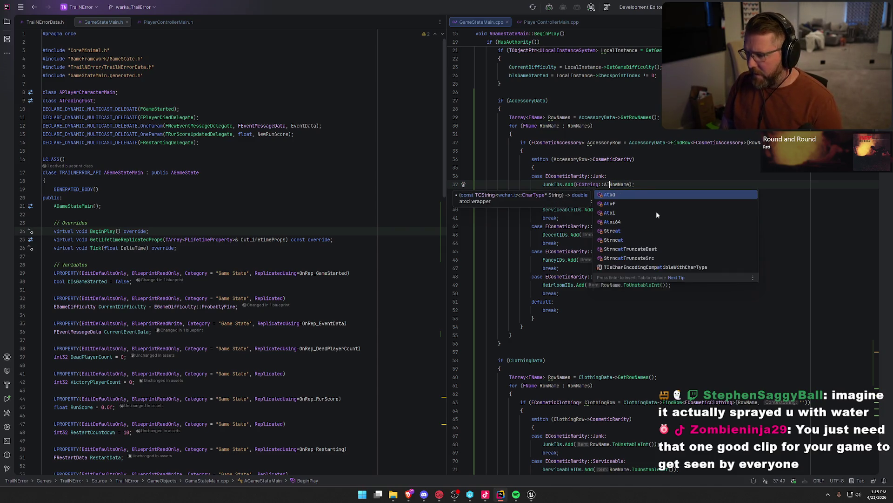
type("i")
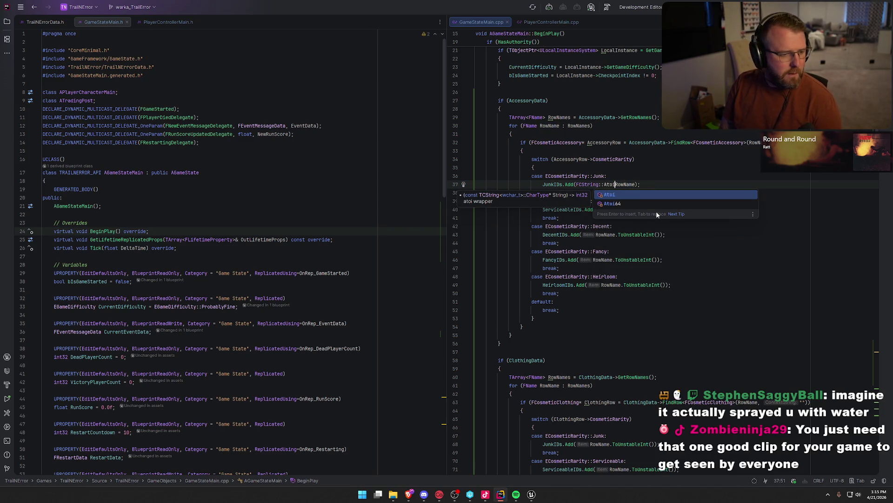
type("(")
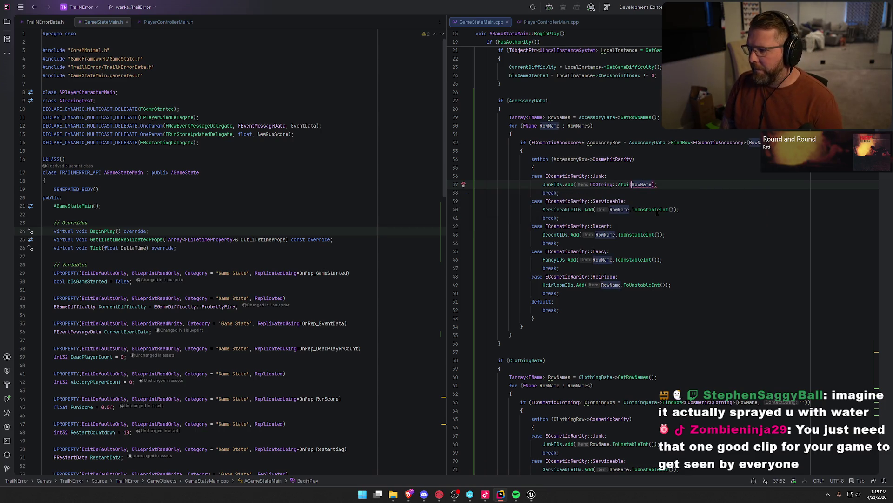
type("*")
key("ctrl+Right")
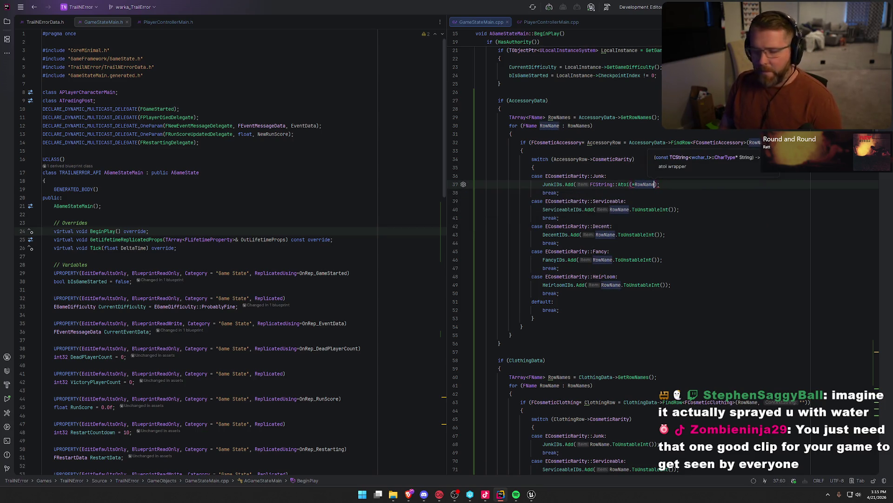
type(".T")
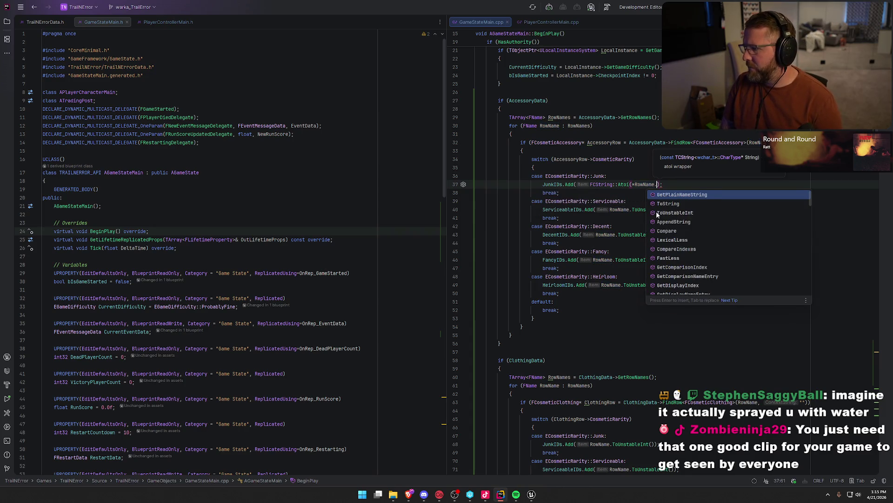
key("Return")
type(")")
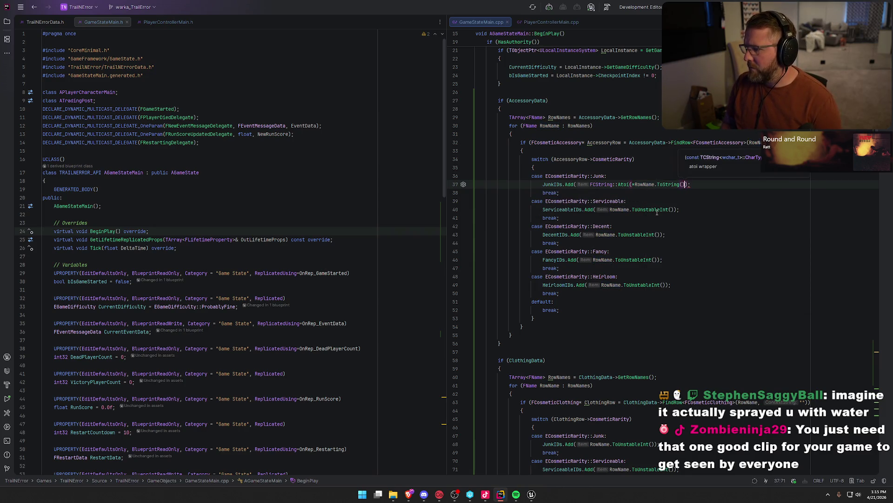
type("))")
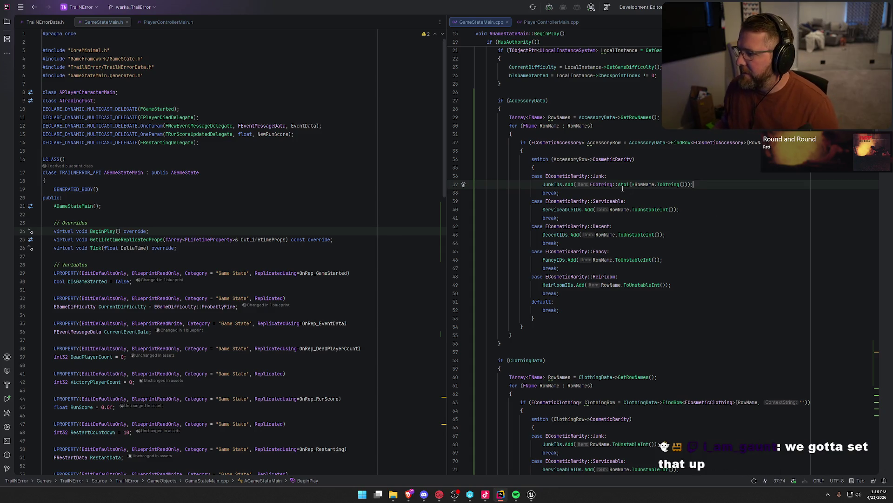
Rewrite the Serviceable accessory line to add FCString::Atoi(*RowName.ToString()) and copy that expression.
left_click(687, 210)
key("shift+Home")
key("BackSpace")
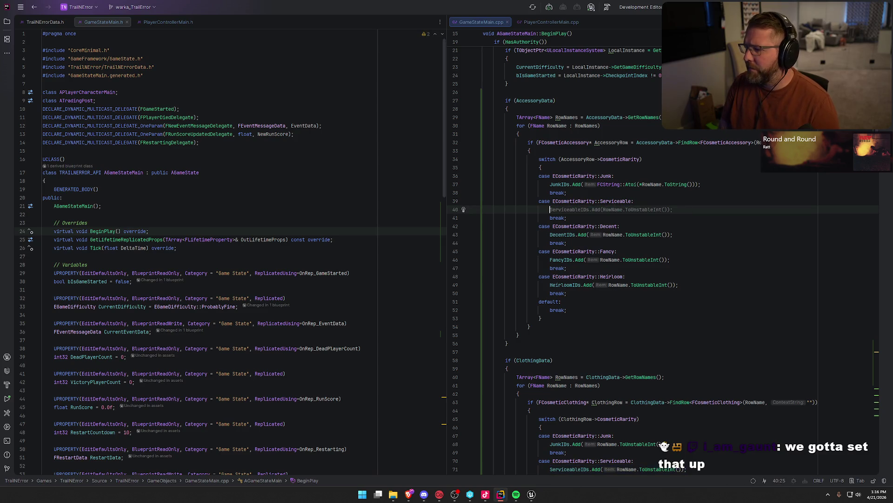
key("Tab")
key("BackSpace")
key("BackSpace")
key("BackSpace")
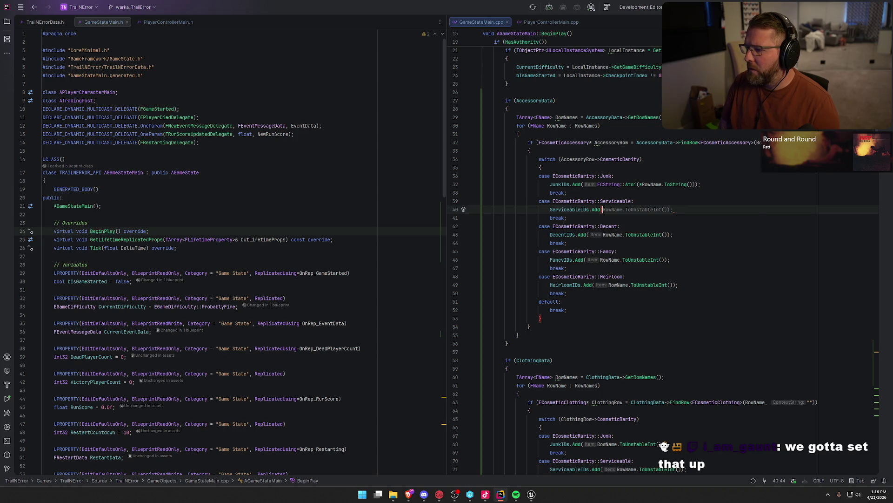
type("(FC")
key("Tab")
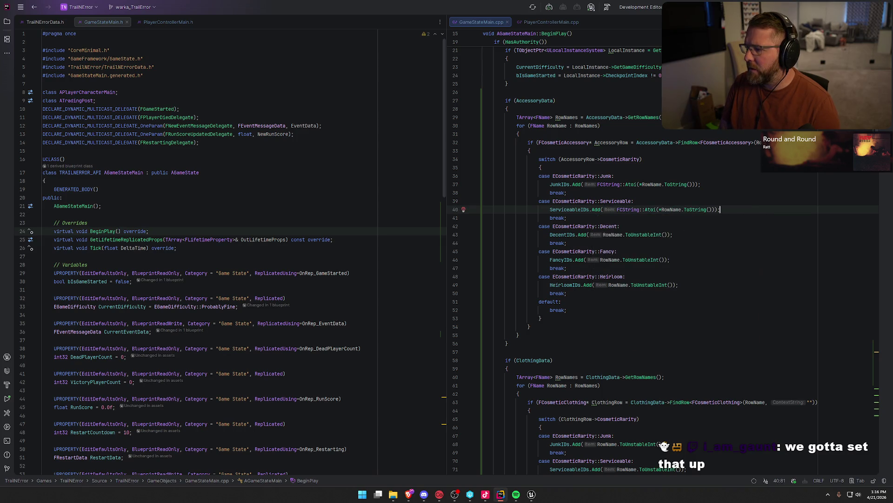
key("shift+Left")
key("shift+Left")
key("shift+Left")
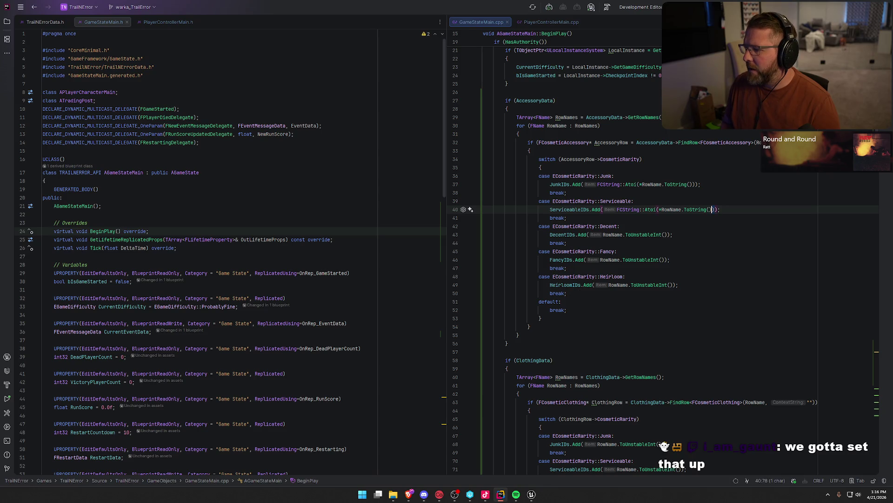
key("shift+Left")
key("shift+Left")
key("shift+Left")
key("ctrl+c")
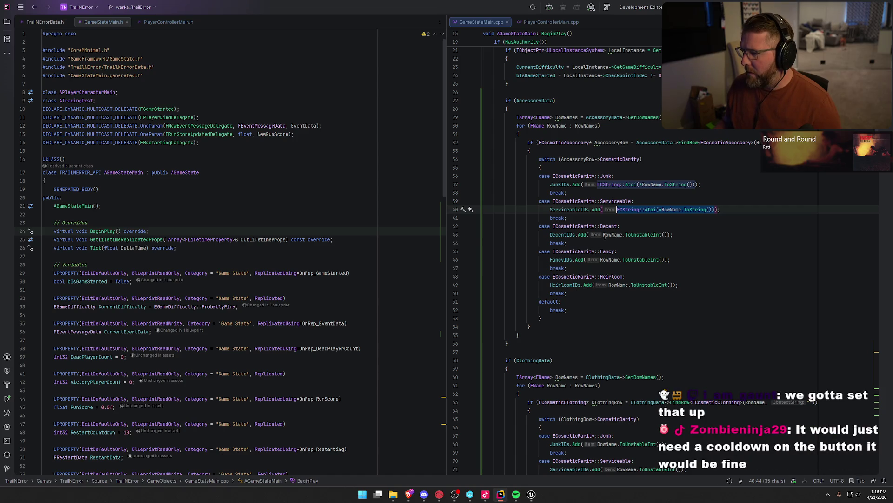
Paste the Atoi conversion over ToUnstableInt() in the Decent, Fancy and Heirloom accessory cases.
left_click_drag(604, 234, 662, 234)
type("FString::Atoi(*RowName.ToString())")
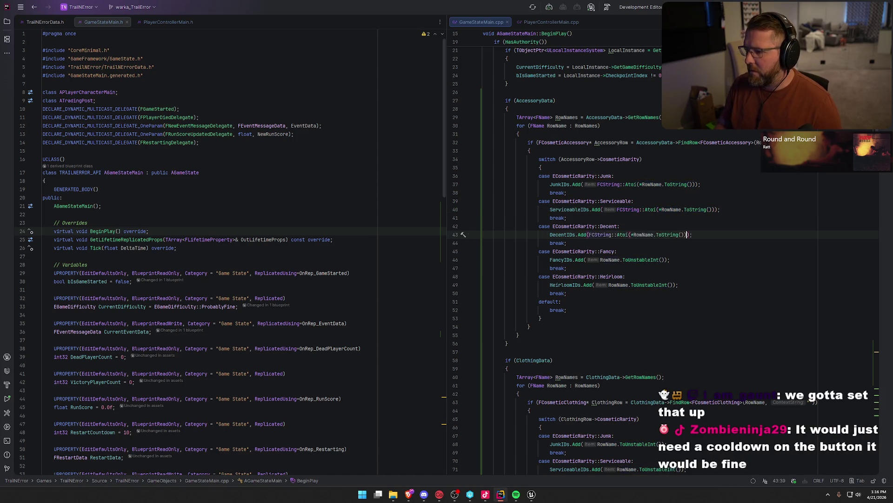
left_click_drag(599, 260, 665, 260)
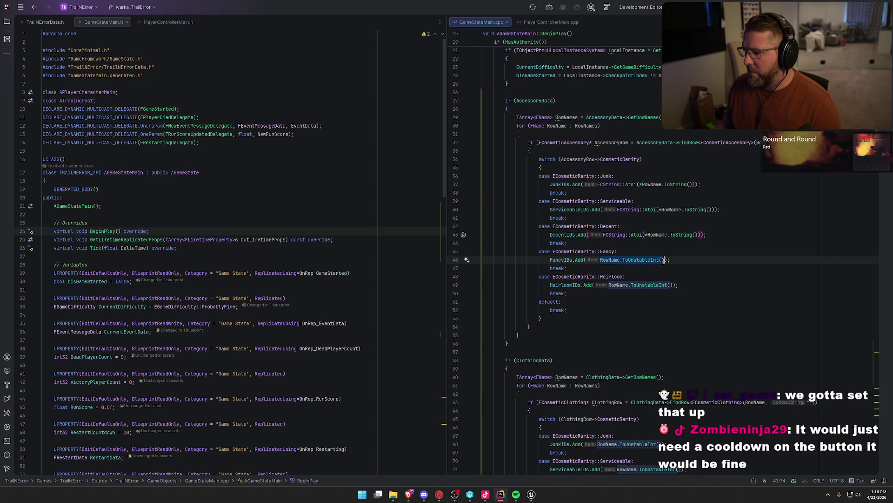
type("FString::Atoi(*RowName.ToString())")
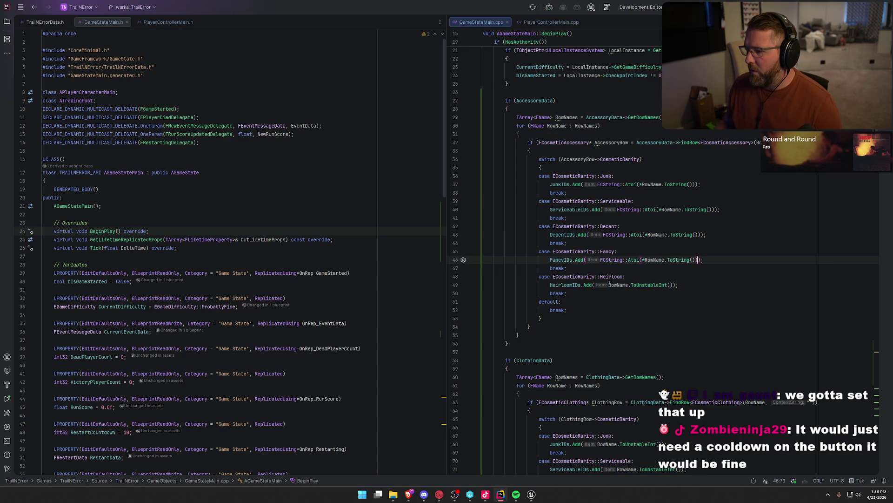
left_click_drag(609, 285, 674, 285)
key("ctrl+v")
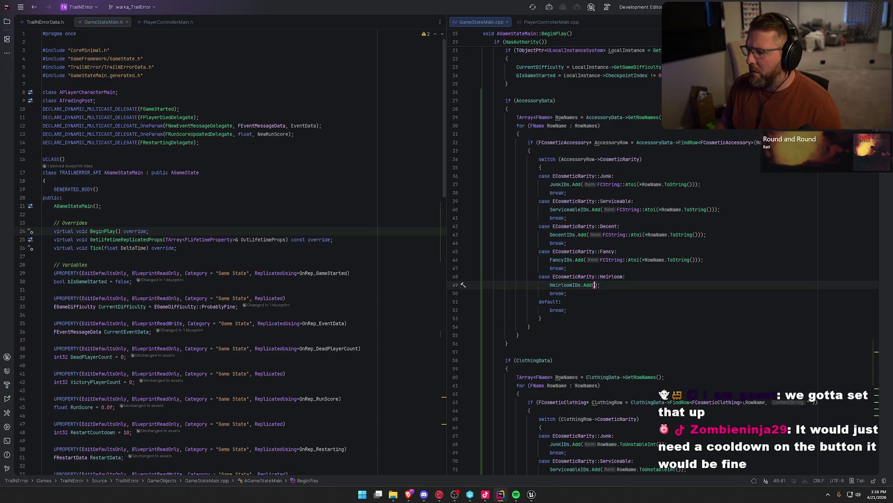
scroll(712, 312, "down", 2)
Paste FCString::Atoi(*RowName.ToString()) over the Junk, Serviceable, Decent, Fancy and Heirloom clothing cases.
scroll(712, 312, "down", 2)
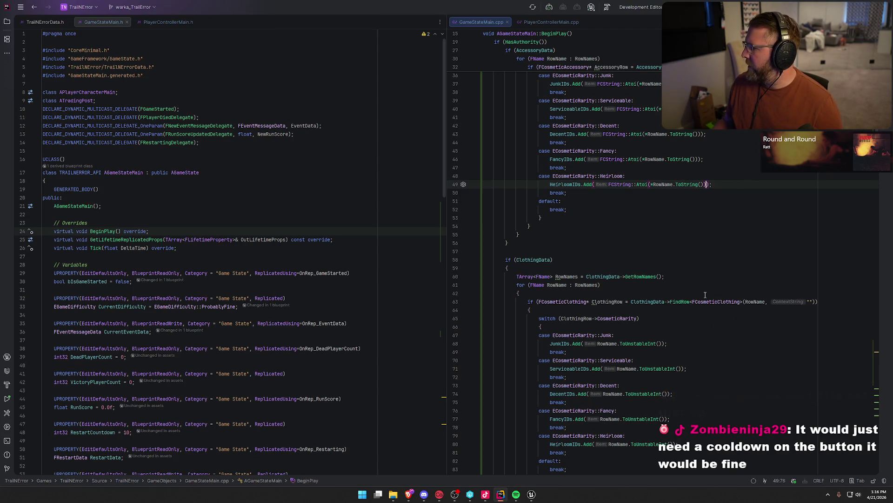
scroll(703, 302, "down", 4)
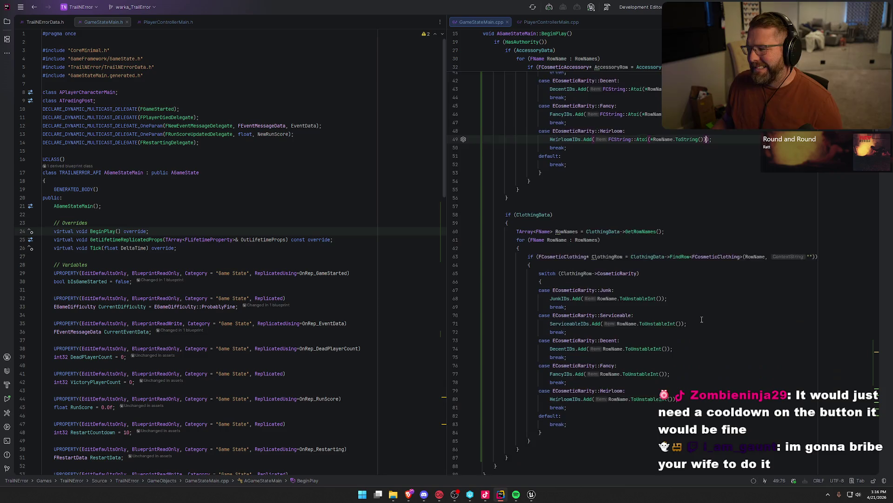
left_click_drag(597, 243, 661, 242)
key("ctrl+v")
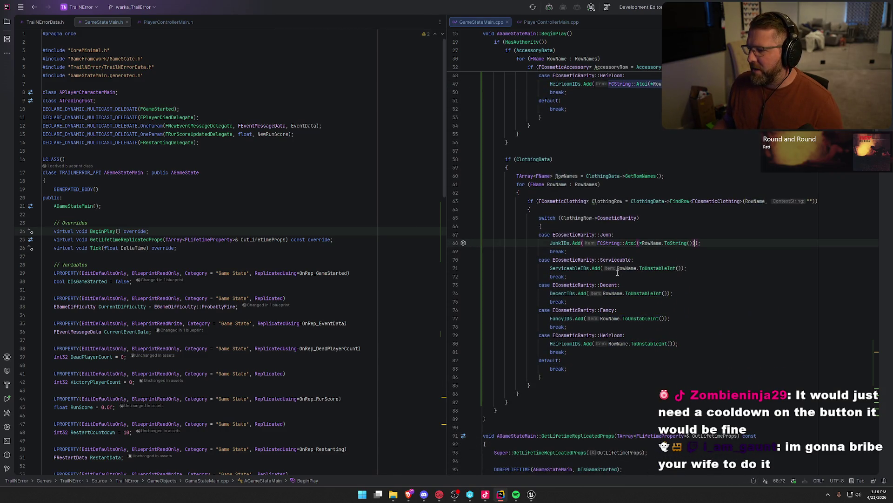
left_click_drag(617, 268, 677, 267)
key("ctrl+v")
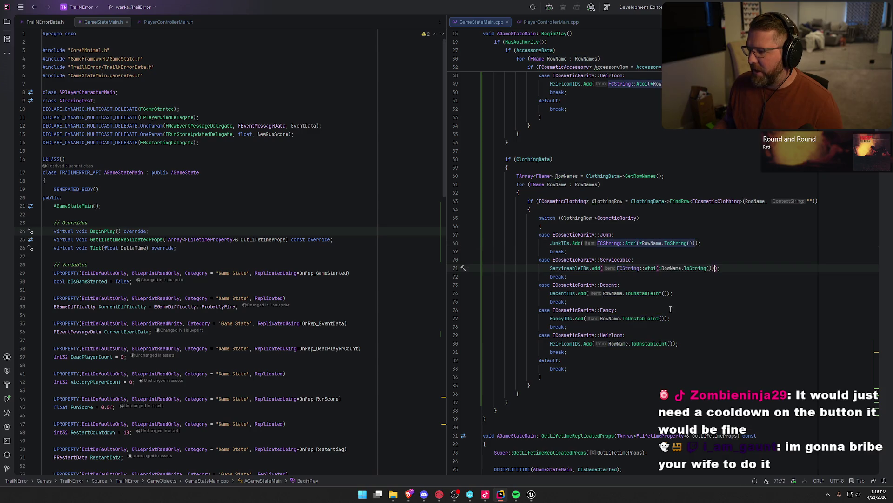
left_click_drag(602, 293, 665, 293)
key("ctrl+v")
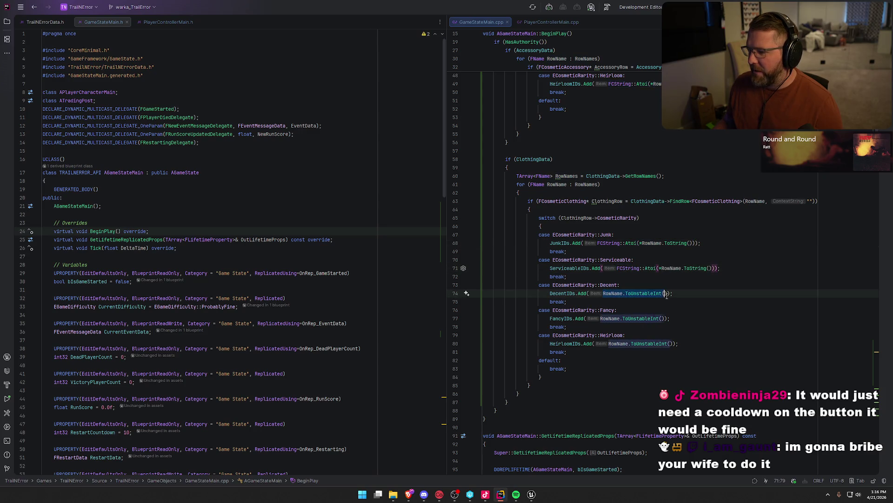
left_click_drag(601, 318, 667, 318)
key("ctrl+v")
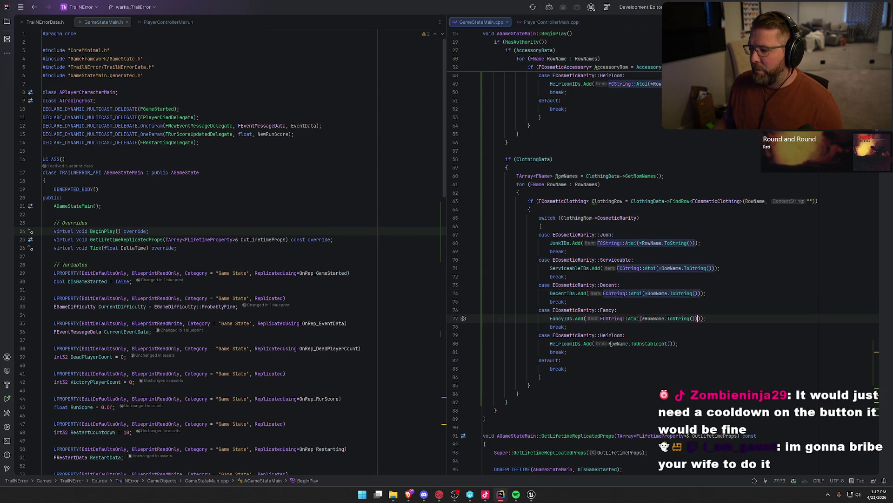
left_click_drag(609, 343, 671, 345)
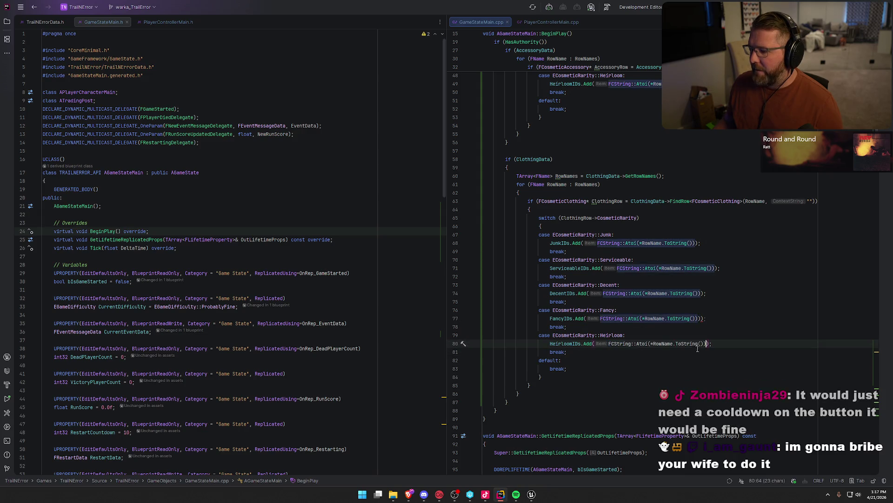
key("ctrl+v")
left_click(634, 361)
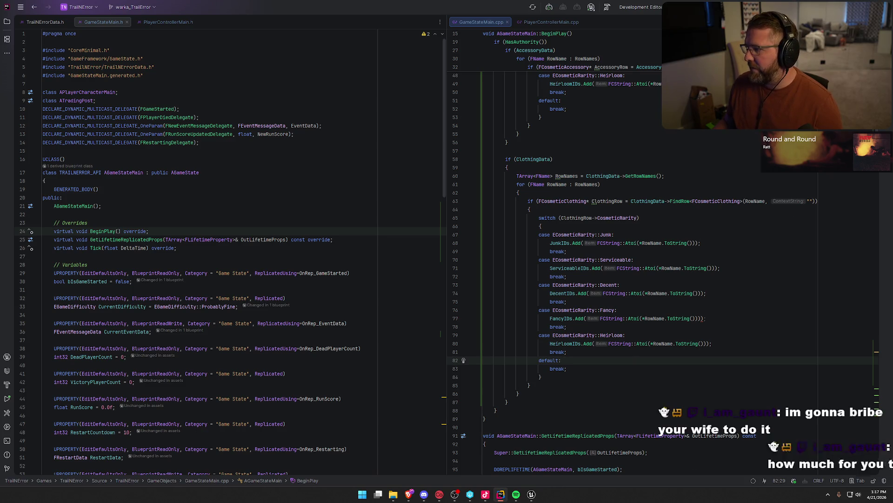
Delete the stray extra character at the end of the Fancy line.
scroll(744, 209, "down", 4)
left_click(702, 210)
left_click(721, 212)
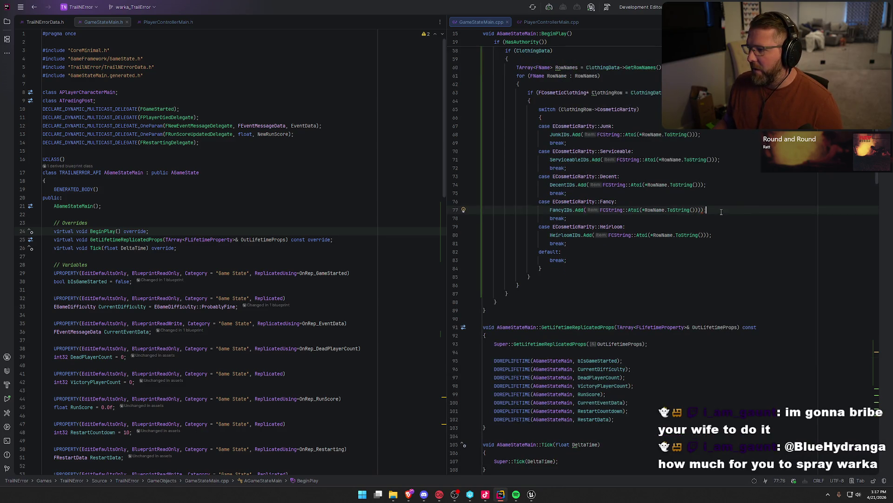
key("BackSpace")
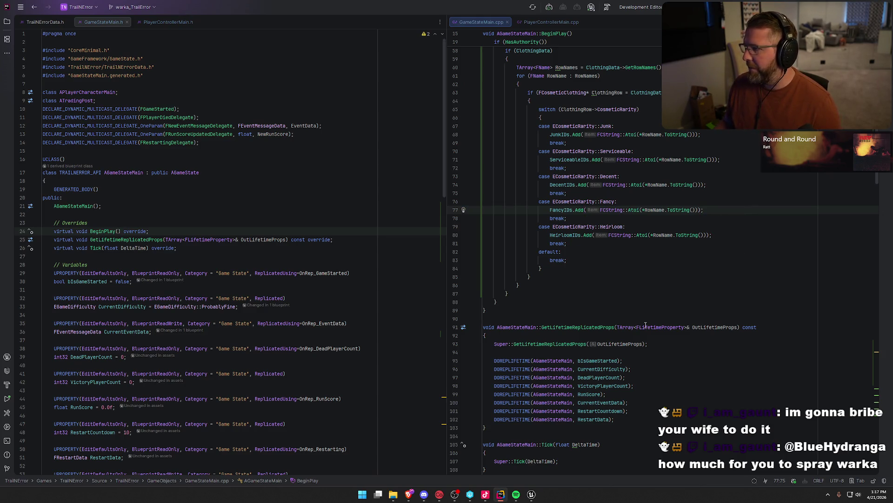
left_click(530, 493)
Recompile the code changes with Live Coding and start Play in Editor.
key("ctrl+alt+F11")
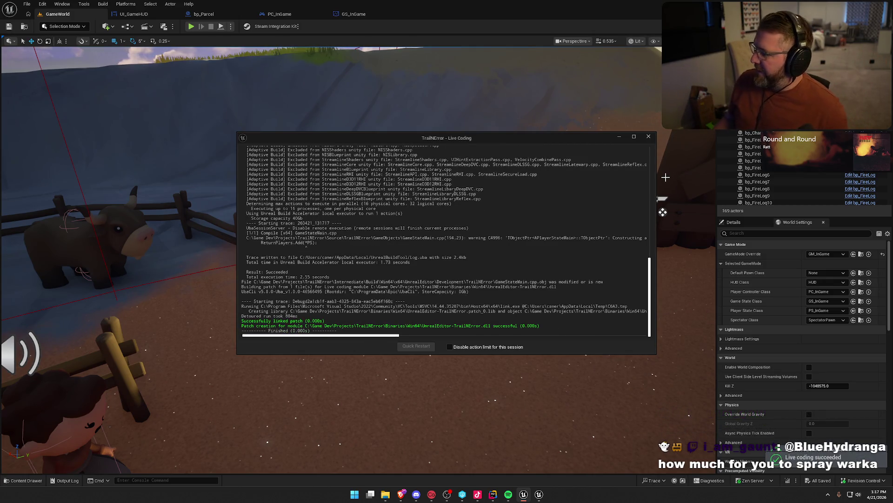
left_click(649, 136)
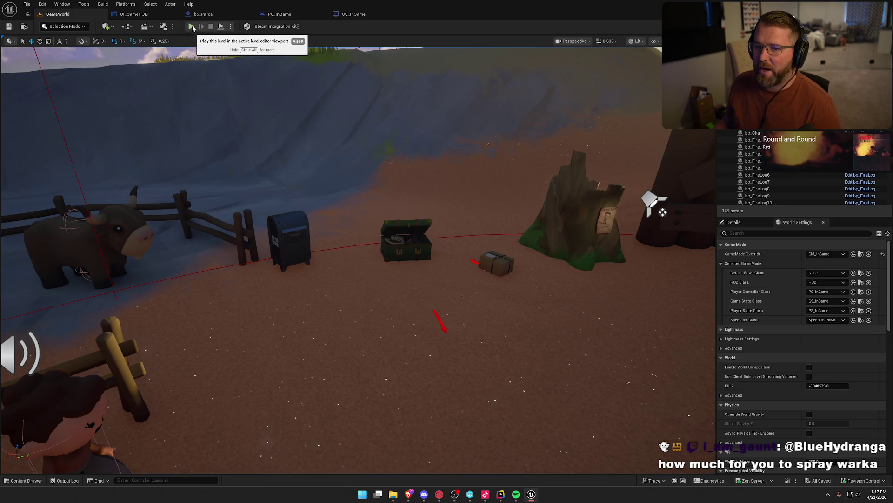
left_click(191, 27)
Carry a parcel from the chest to the mailbox and deposit it repeatedly to test unlocks.
left_click(331, 141)
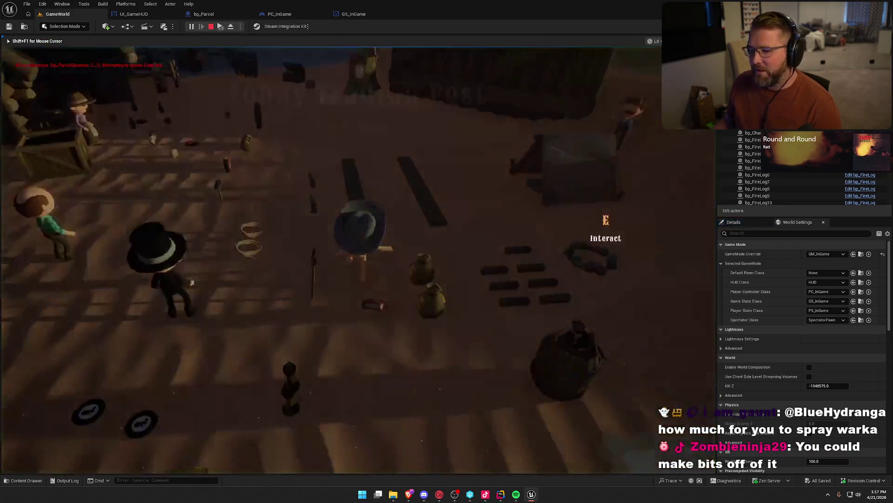
key("w")
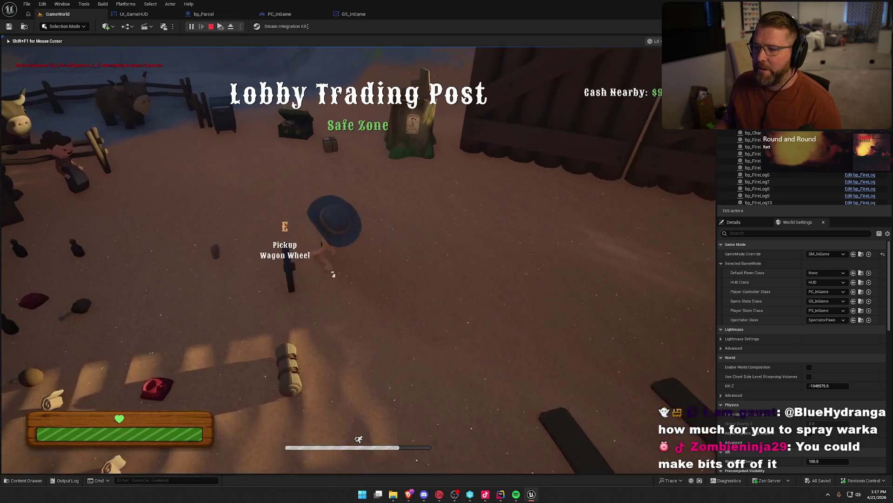
key("e")
key("a")
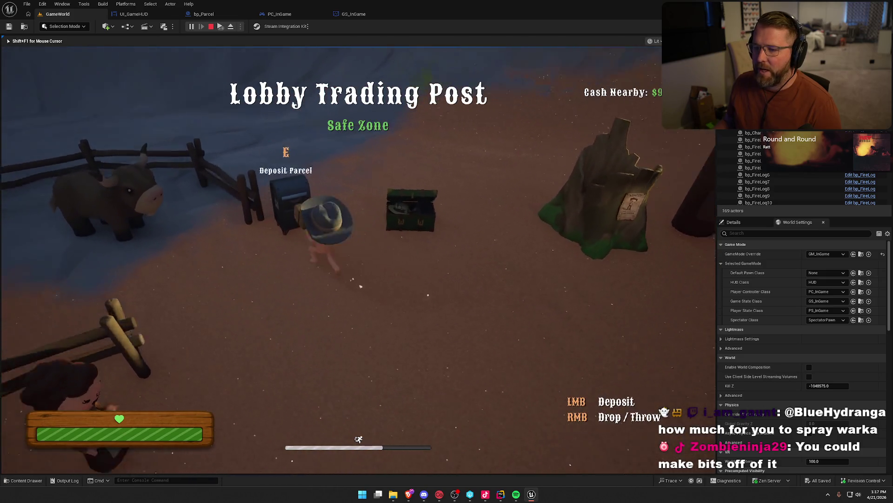
key("e")
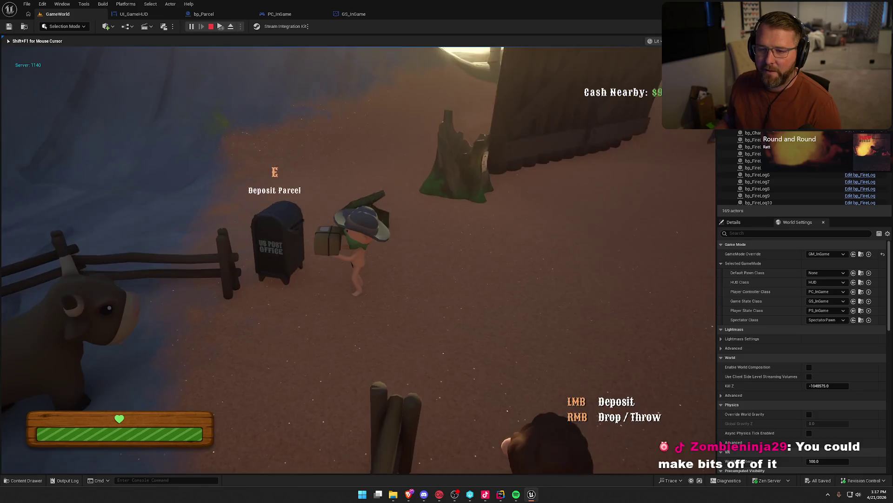
key("e")
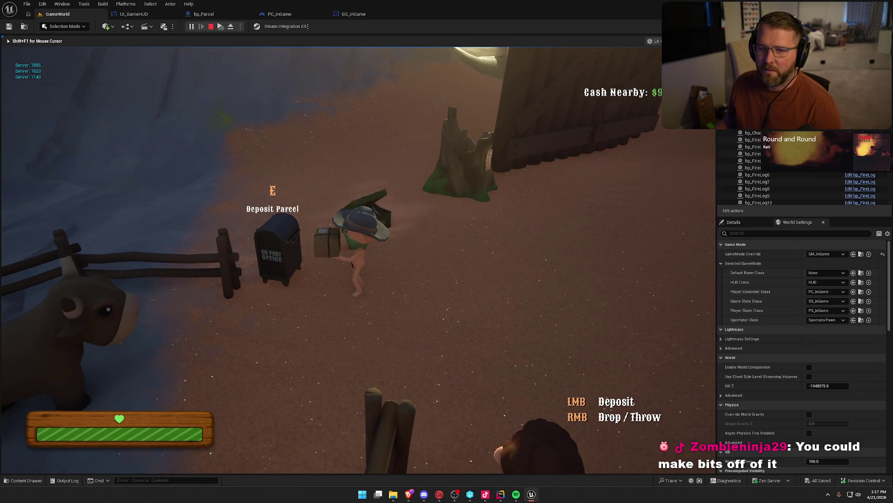
key("e")
key("e")
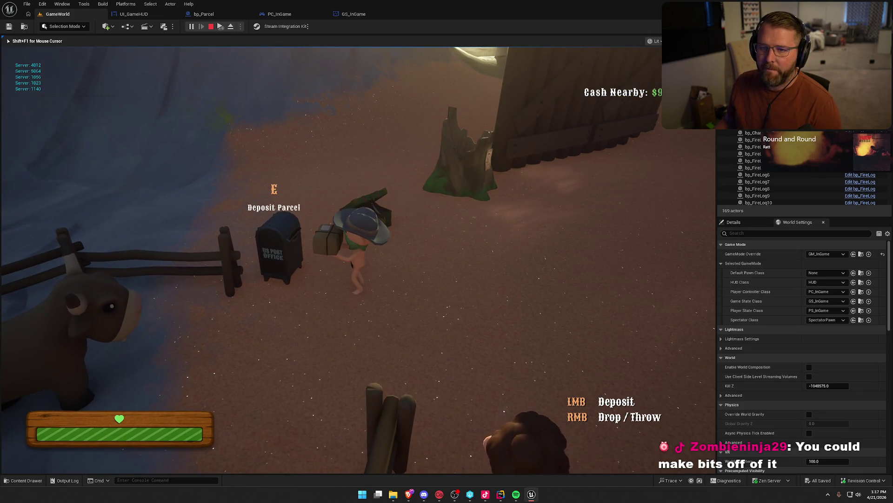
key("e")
key("e")
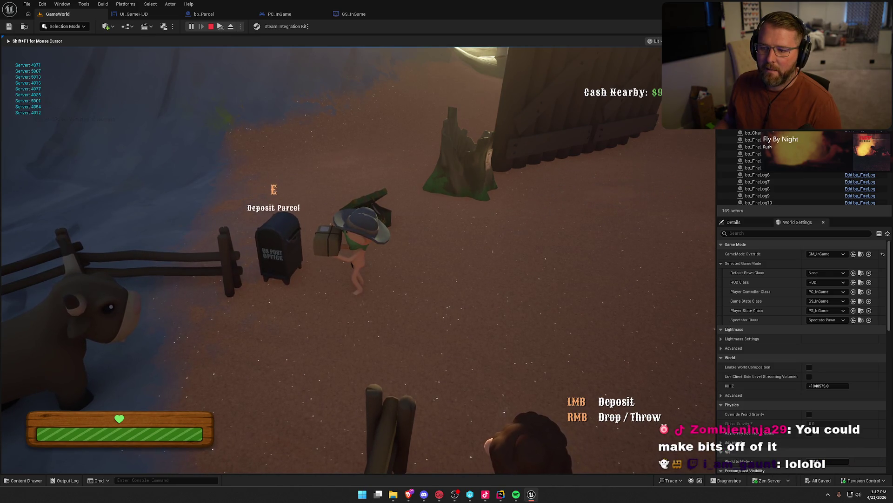
Deposit two more parcels, then stop the play session with Esc.
key("e")
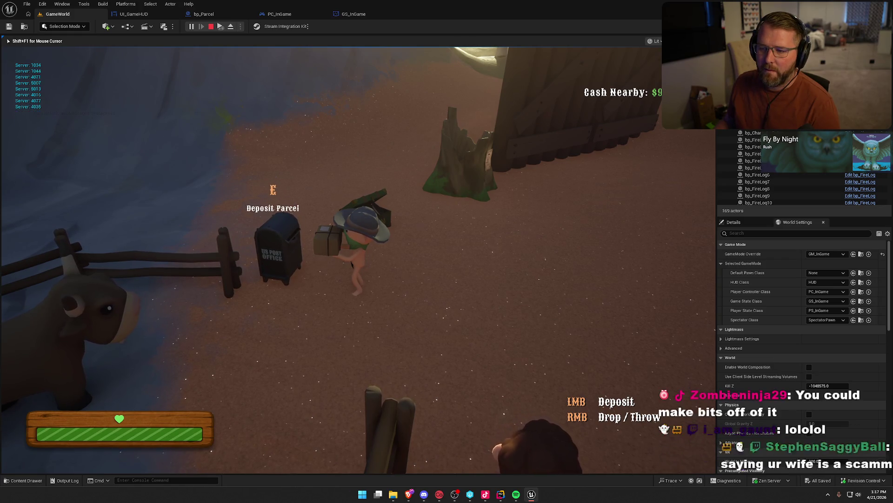
key("e")
key("Escape")
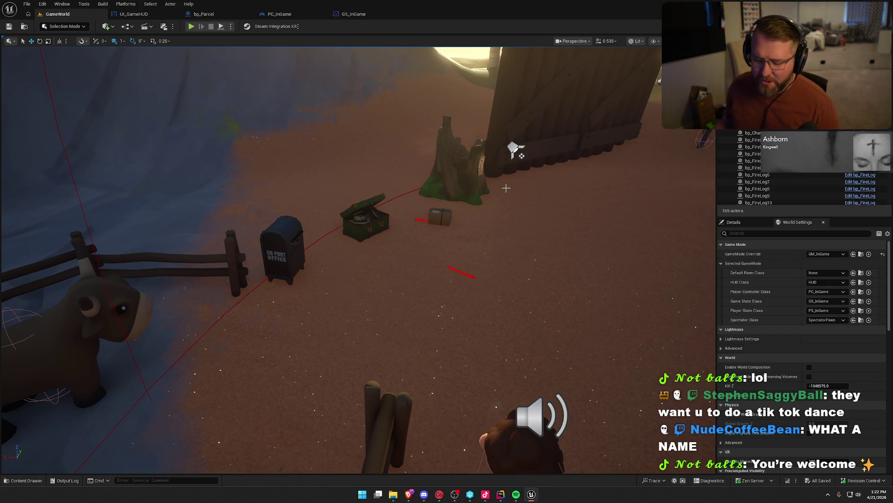
Preview the camp in game view, then switch to PC_InGame's Event Graph and reposition the Left node.
left_click_drag(506, 188, 545, 176)
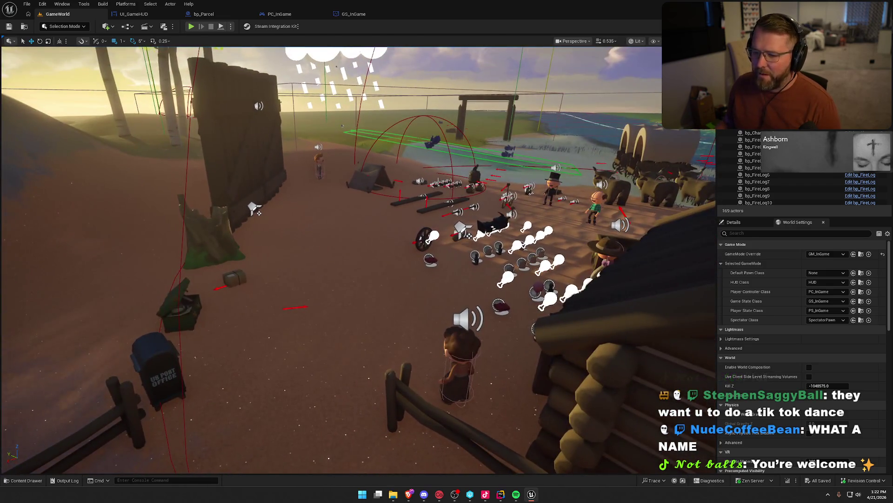
key("g")
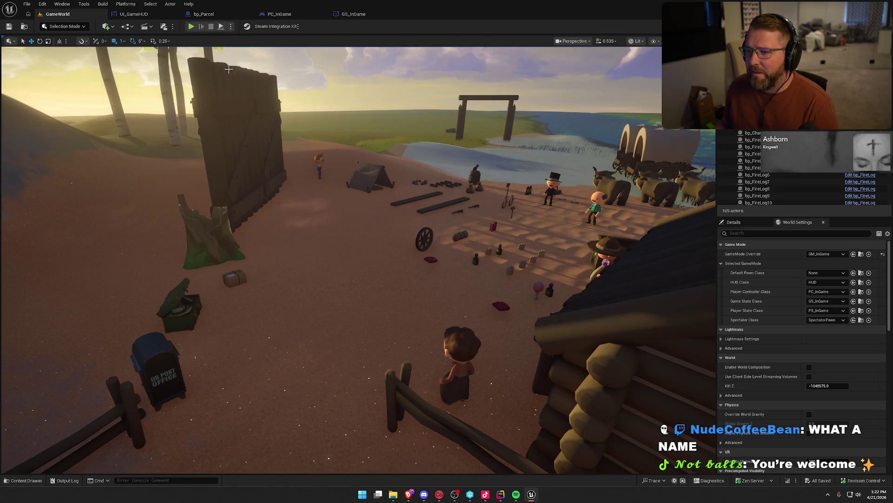
left_click(279, 14)
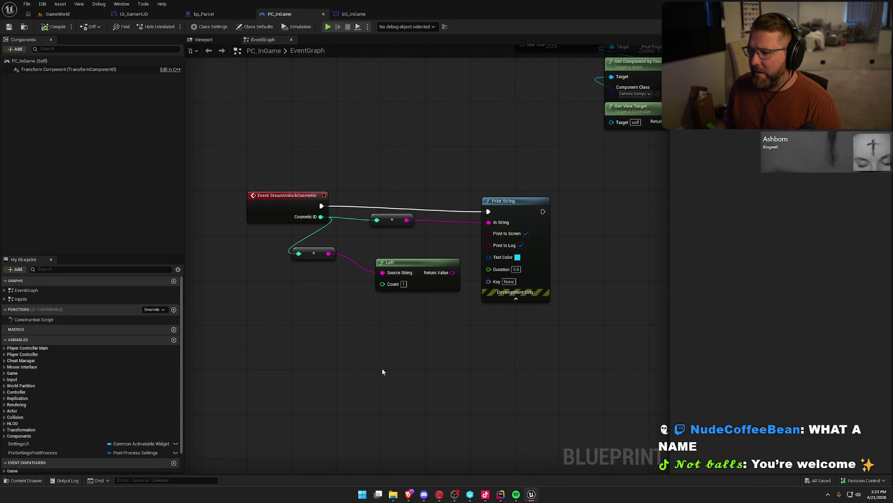
mouse_move(417, 267)
left_mouse_down()
mouse_move(394, 250)
mouse_move(377, 198)
left_mouse_up()
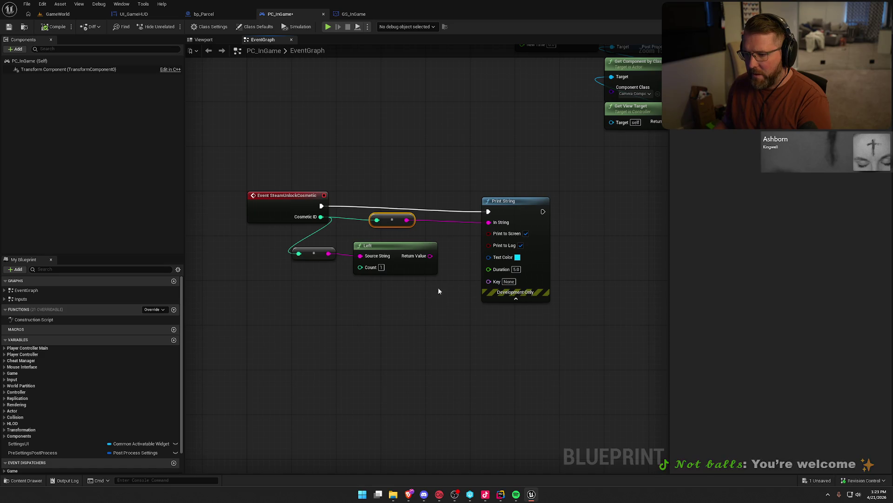
Replace Print String with a Switch on String fed by Left, add a case pin, and wire the event into it.
key("Delete")
key("Delete")
left_click_drag(476, 250, 476, 249)
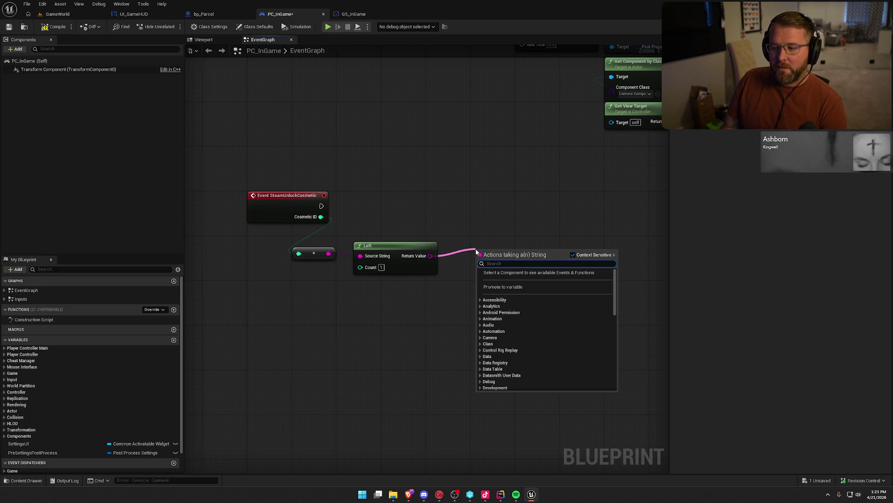
type("switch")
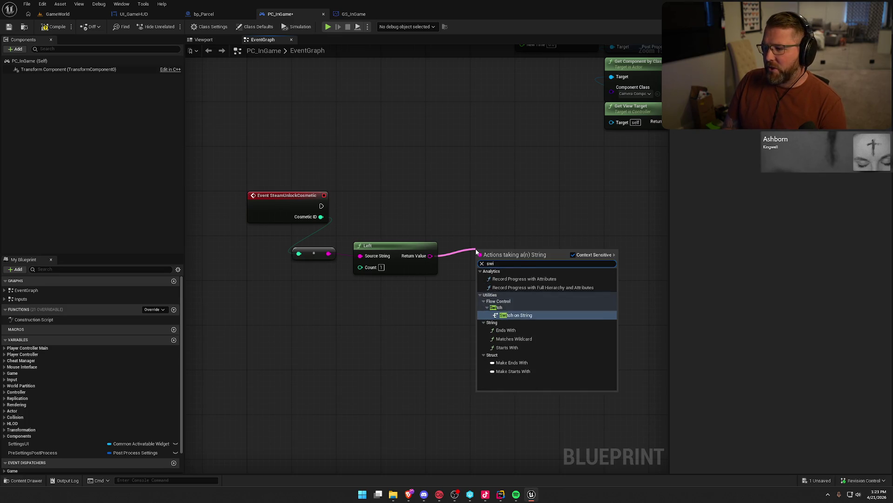
key("Return")
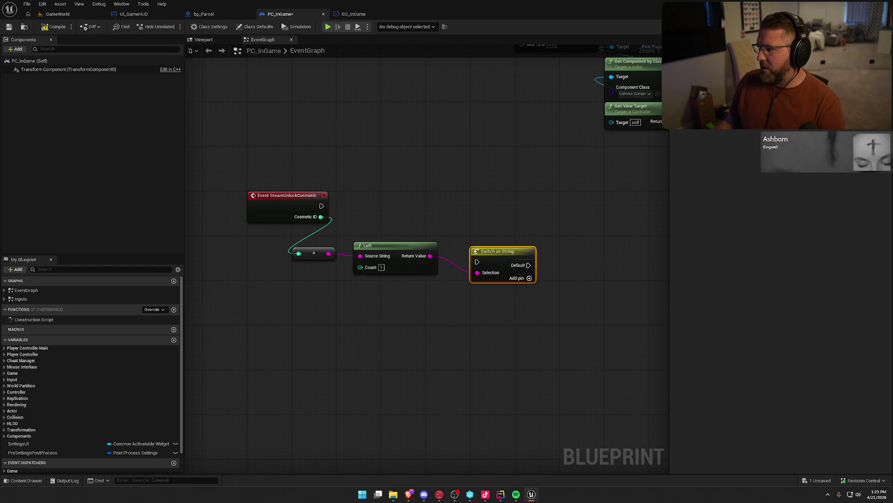
left_click(530, 277)
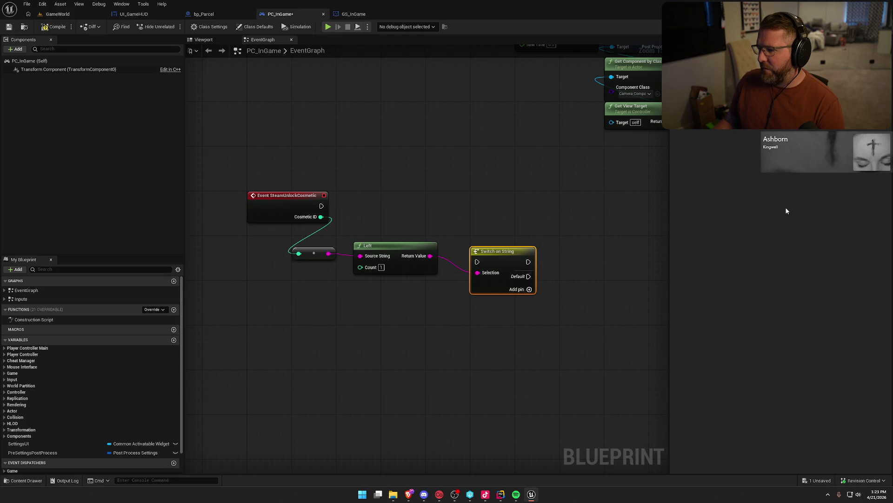
left_click_drag(477, 262, 321, 205)
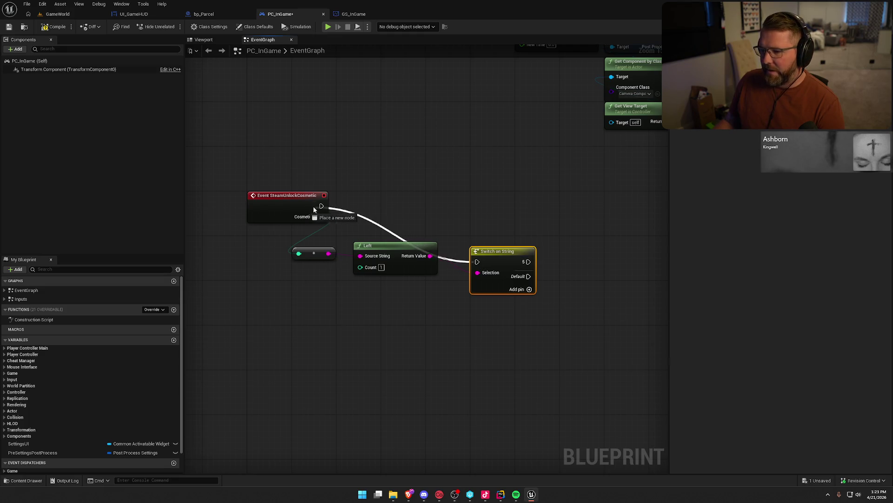
left_click_drag(501, 261, 500, 205)
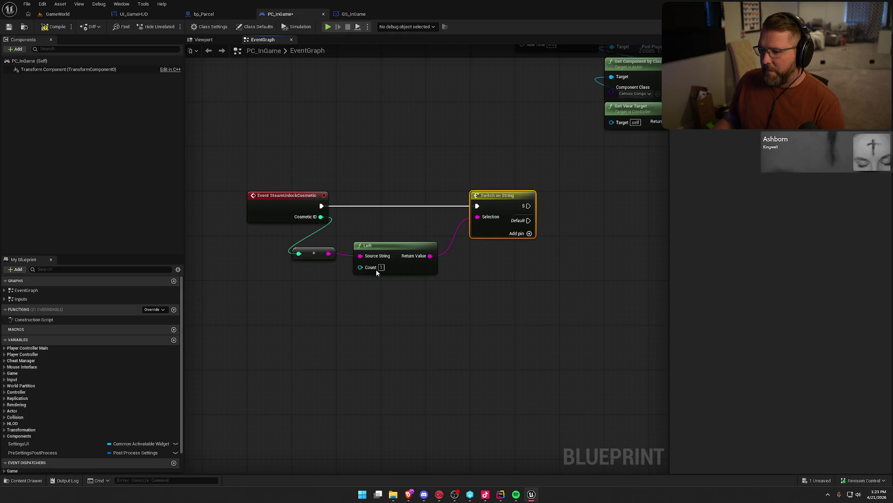
Try a Get Data Table Row Names node with a Select, then delete both.
mouse_move(493, 273)
left_mouse_down()
mouse_move(440, 266)
mouse_move(456, 273)
left_mouse_up()
right_click(457, 273)
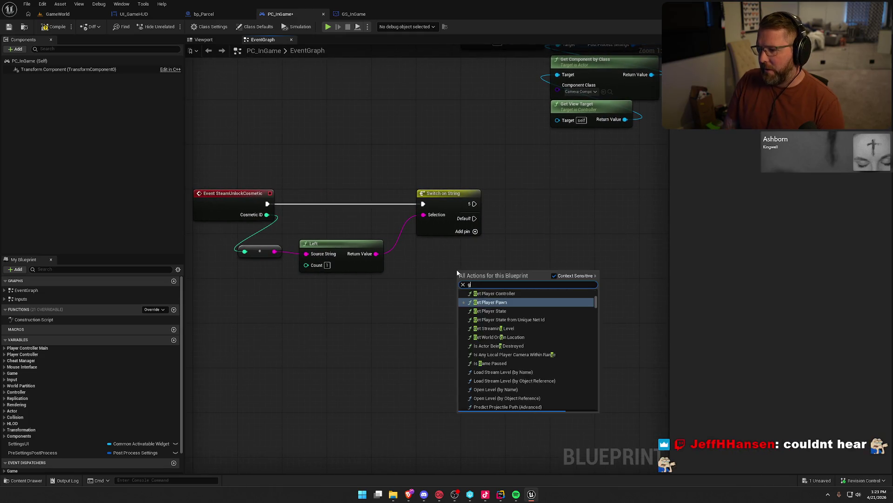
type("get data table")
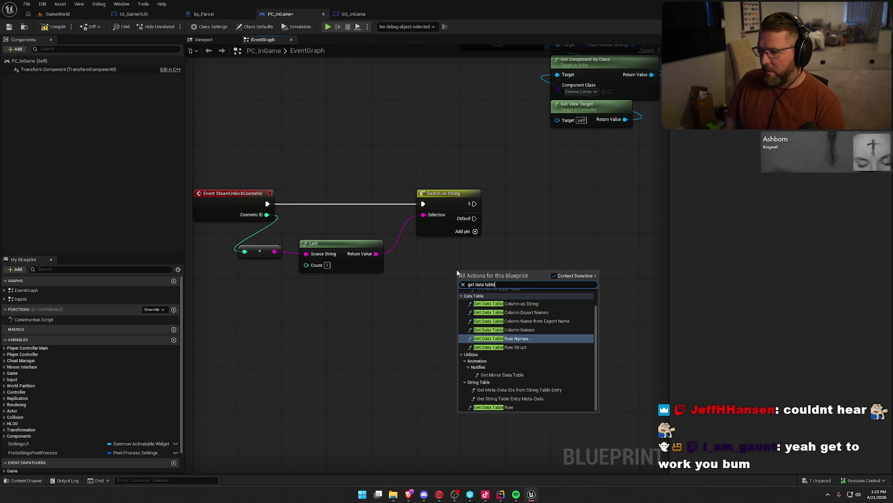
key("Return")
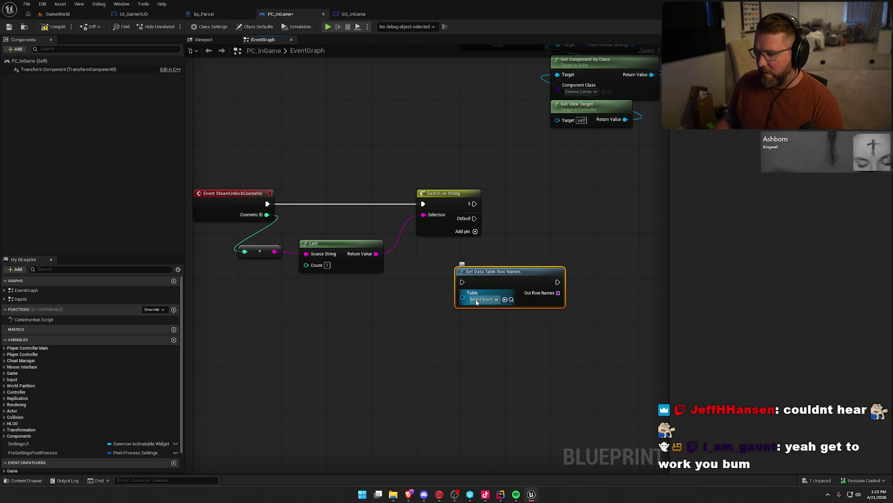
left_click_drag(462, 296, 413, 331)
type("selec")
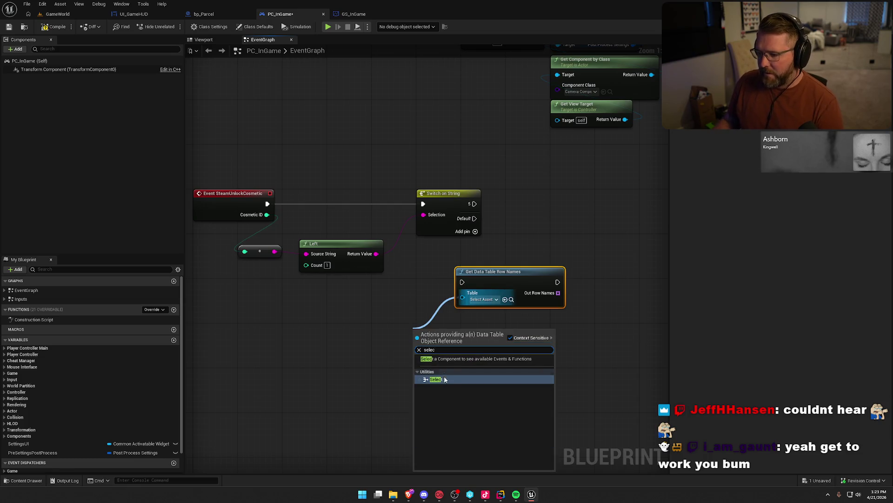
left_click(445, 380)
mouse_move(418, 379)
left_mouse_down()
mouse_move(393, 275)
mouse_move(375, 257)
left_mouse_up()
left_click_drag(380, 311, 461, 411)
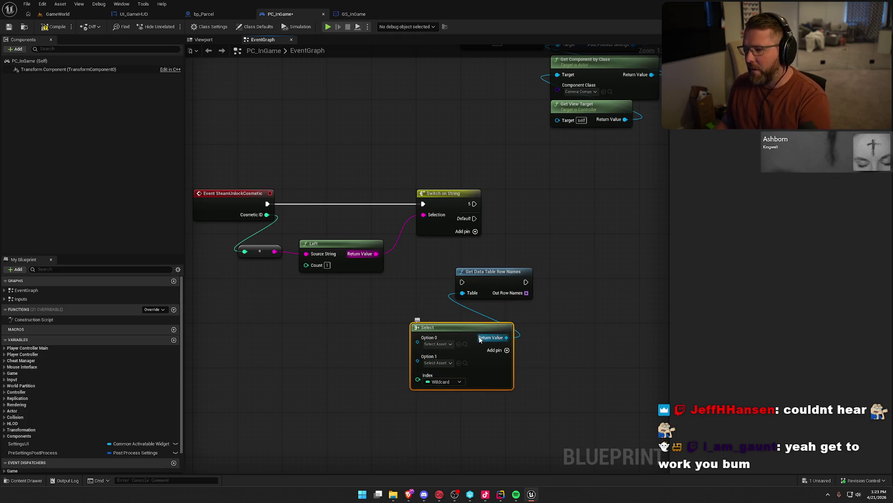
key("Delete")
left_click(493, 272)
key("Delete")
mouse_move(424, 328)
left_mouse_down()
mouse_move(439, 307)
mouse_move(395, 299)
mouse_move(448, 299)
left_mouse_up()
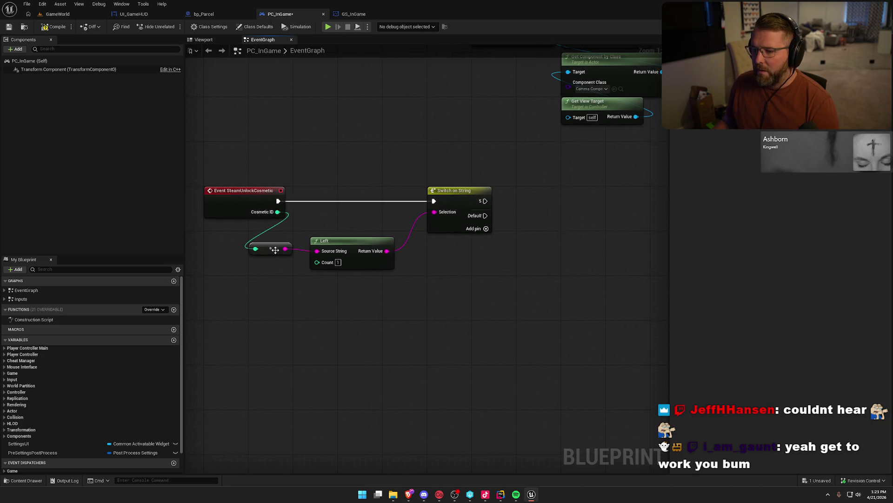
Add a Print String reading 'Clothing' on the switch's 5 case.
left_click_drag(507, 271, 476, 267)
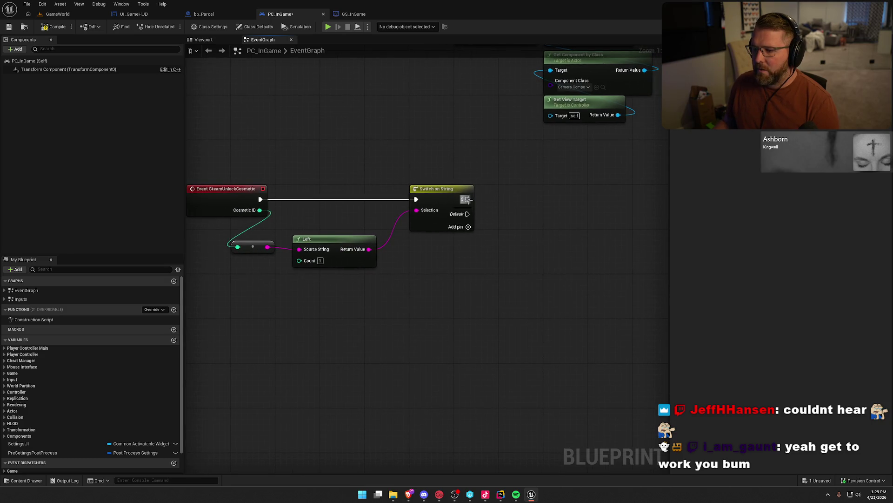
left_click_drag(467, 199, 489, 150)
type("print")
key("Return")
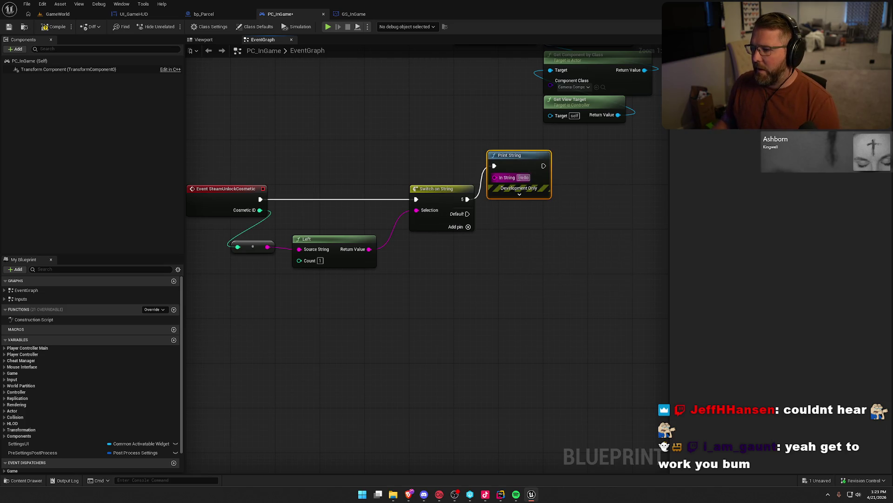
type("Clothing")
key("Return")
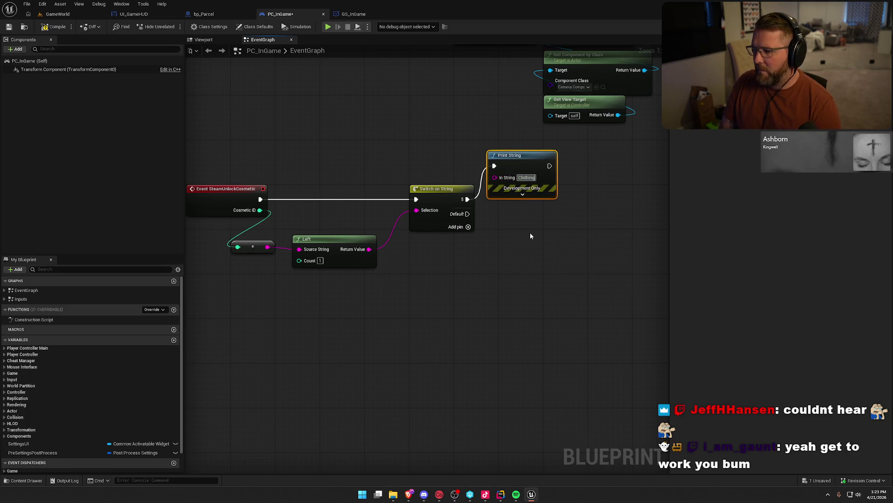
Add a print node reading 'Accessory' on the Default output, then return to GameWorld.
left_click_drag(467, 214, 507, 259)
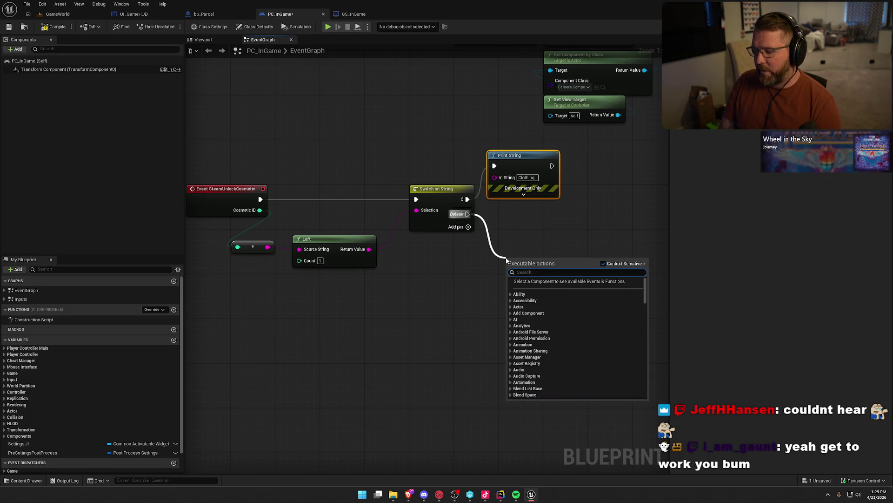
type("print")
key("Return")
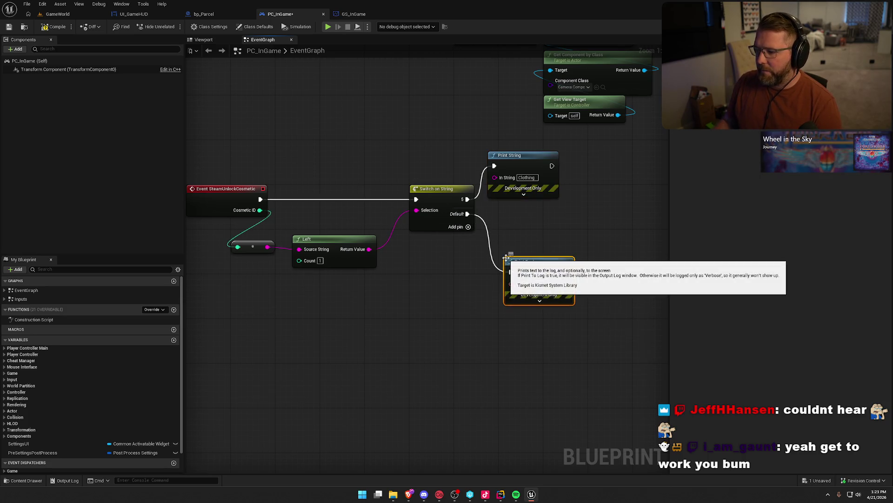
left_click_drag(512, 262, 496, 233)
left_click(521, 256)
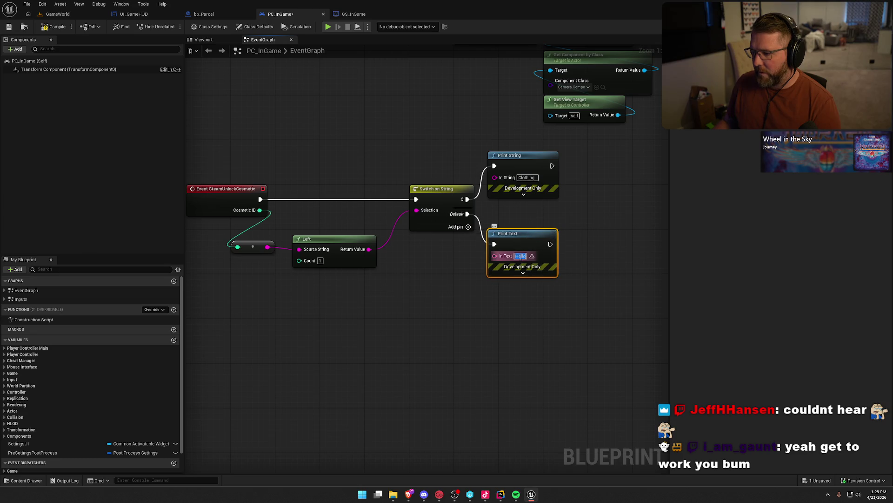
type("Acces")
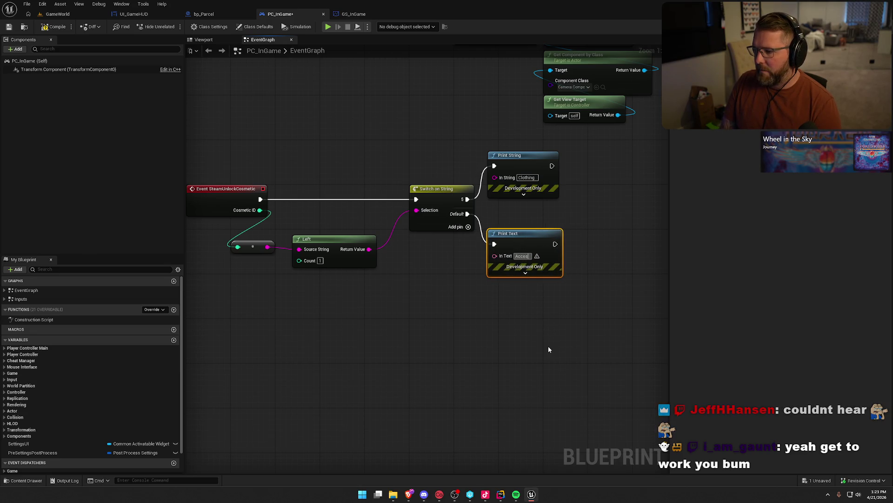
type("sory")
left_click(548, 349)
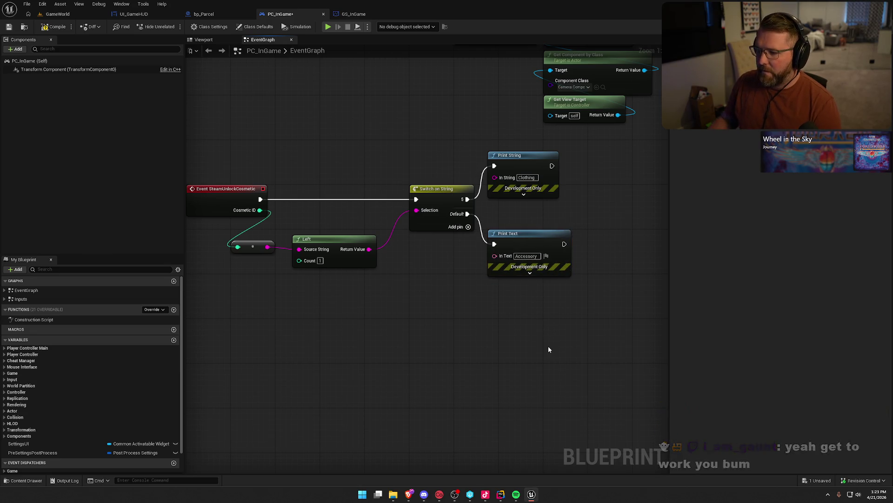
left_click(65, 15)
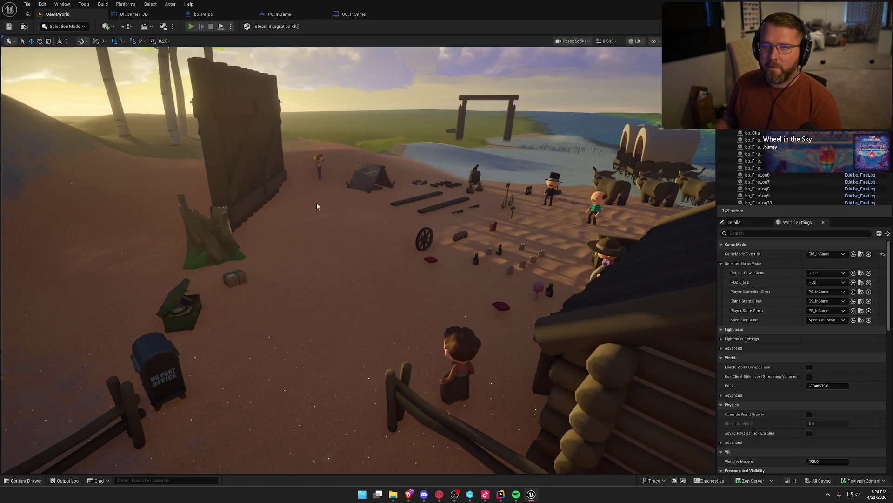
key("alt+p")
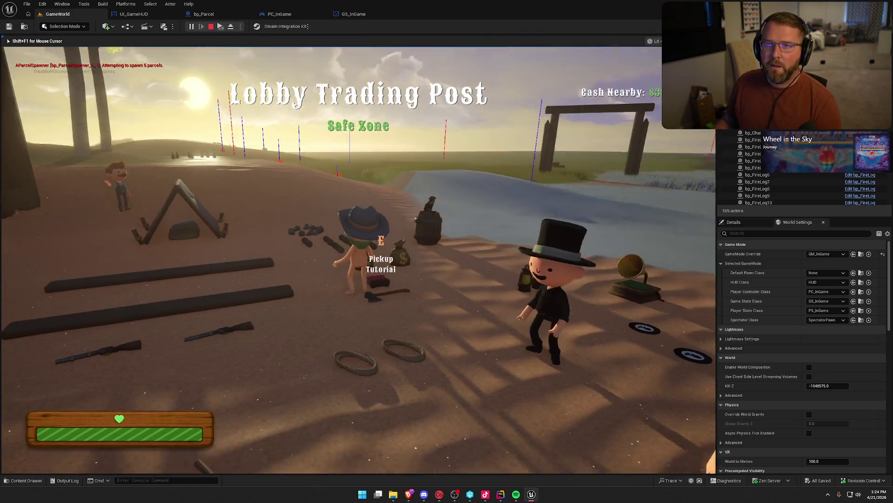
key("shift+w")
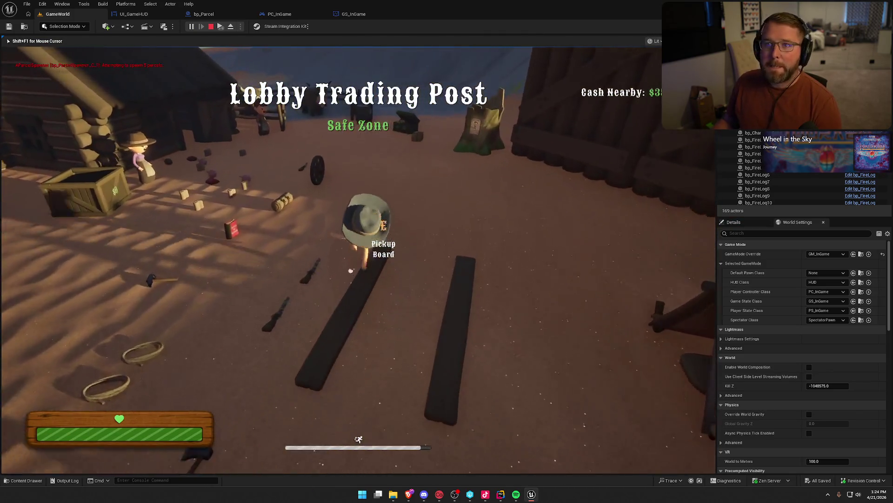
key("shift+w")
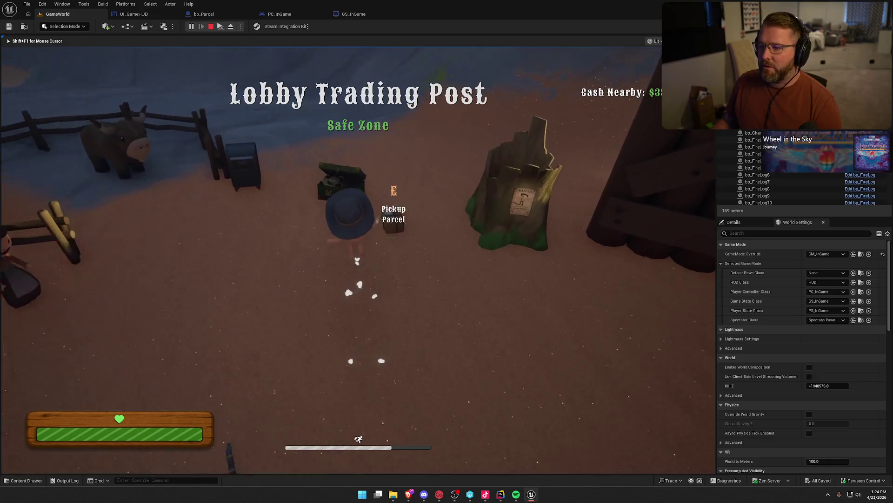
key("e")
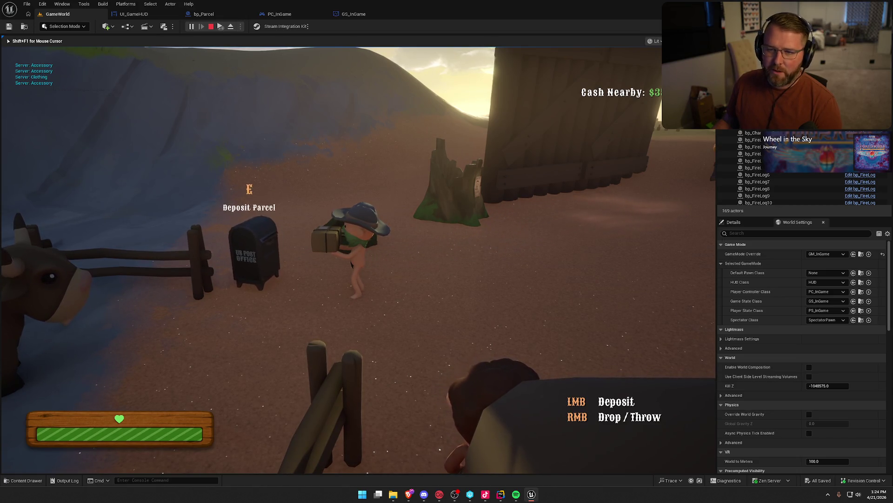
right_click(541, 240)
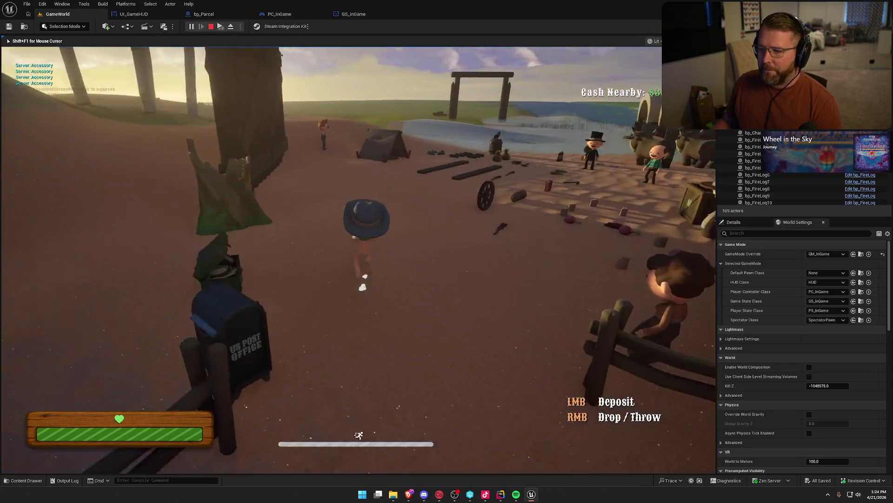
key("Escape")
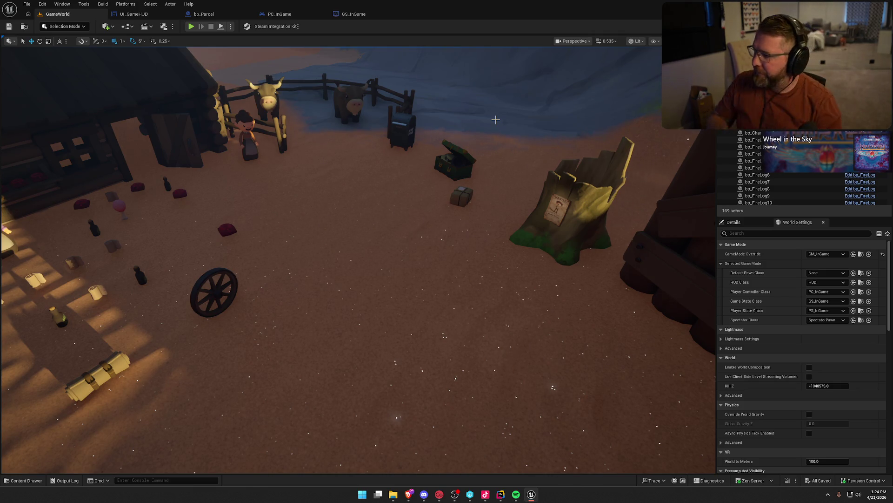
Back in PC_InGame's graph, delete the two test print nodes.
left_click(354, 14)
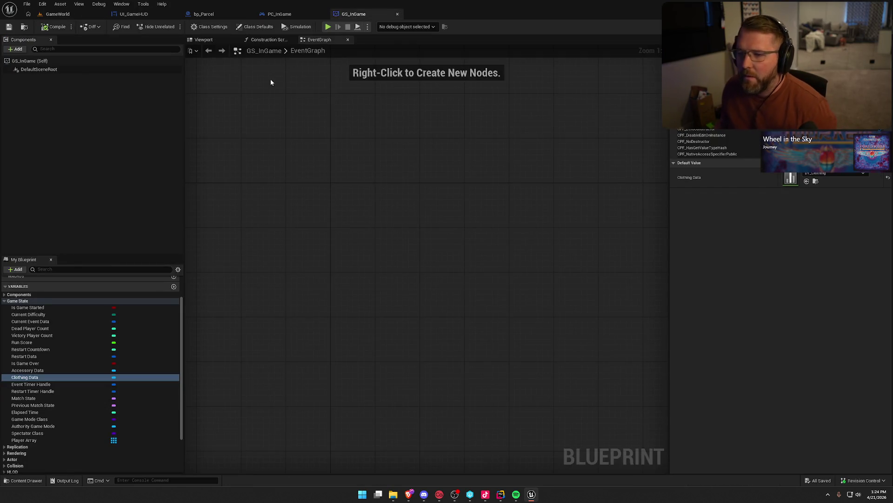
left_click(282, 14)
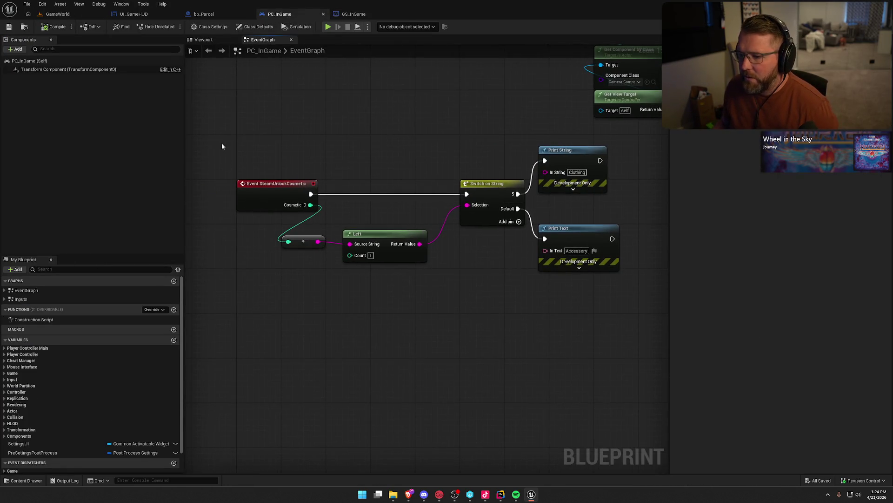
left_click_drag(221, 144, 498, 314)
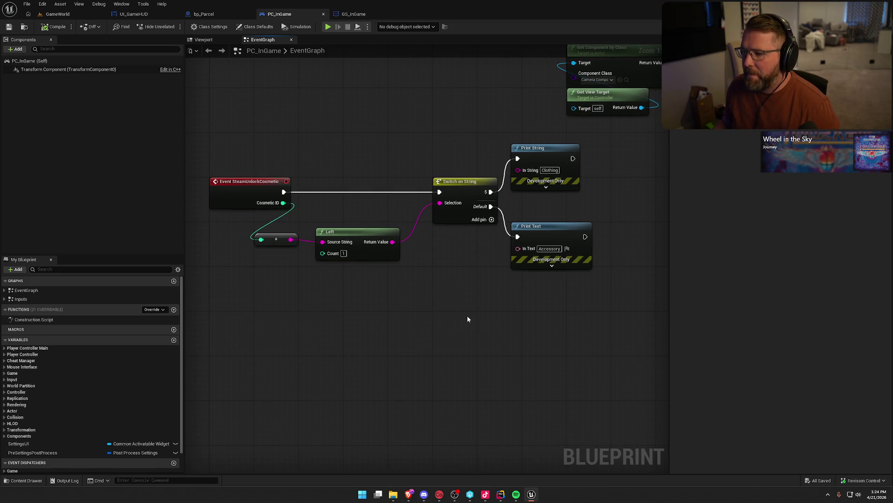
left_click_drag(564, 306, 464, 143)
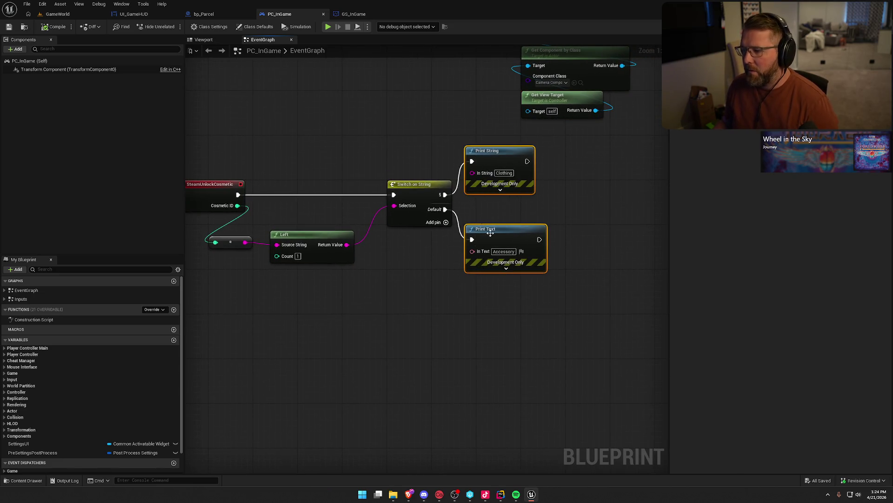
key("Delete")
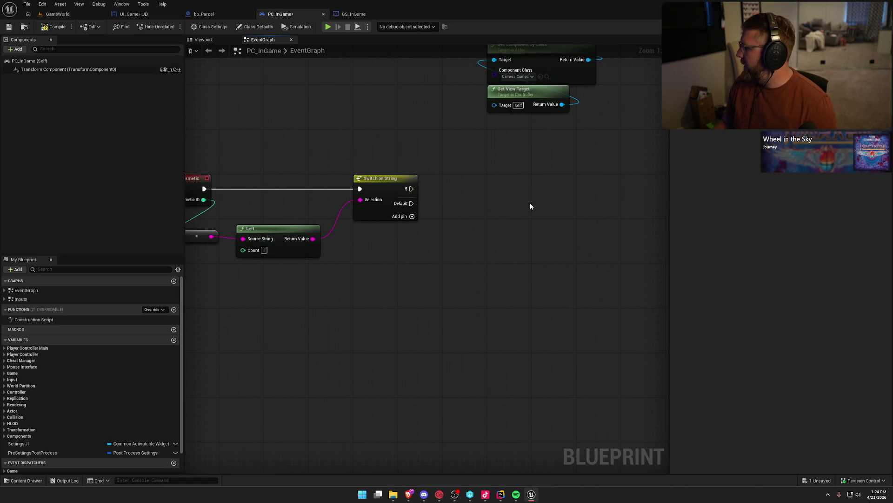
Add Get Data Table Row on DT_Clothing after case 5, with Row Name from the converted prefix string.
left_click_drag(414, 189, 502, 149)
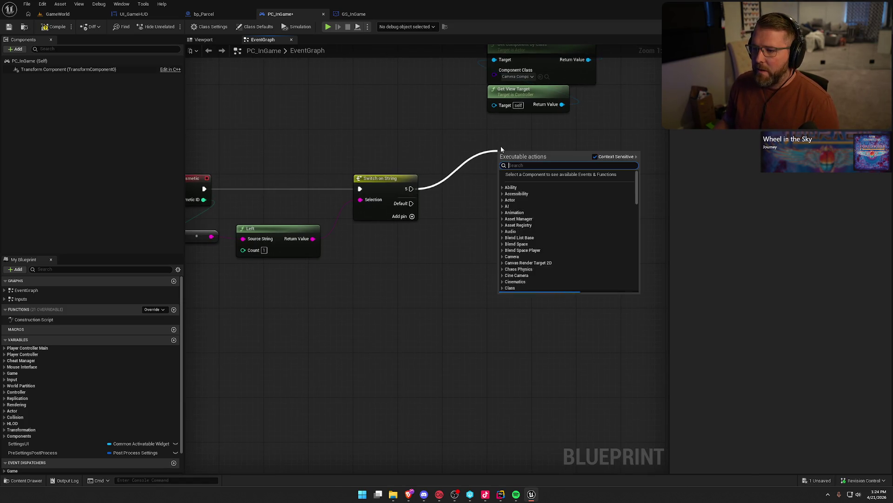
type("get")
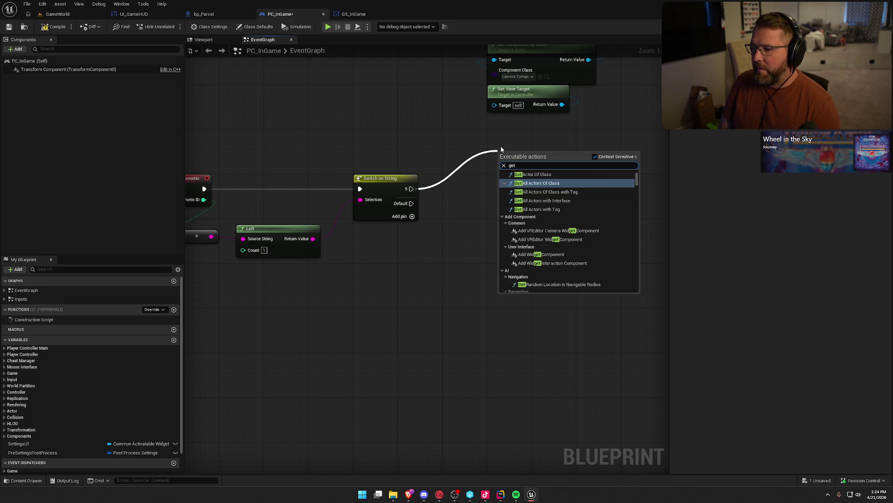
type(" data table ro")
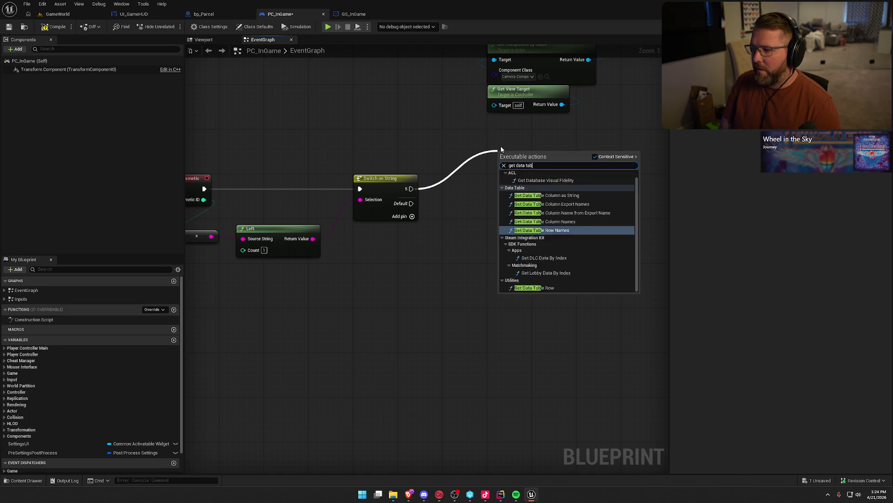
left_click(525, 204)
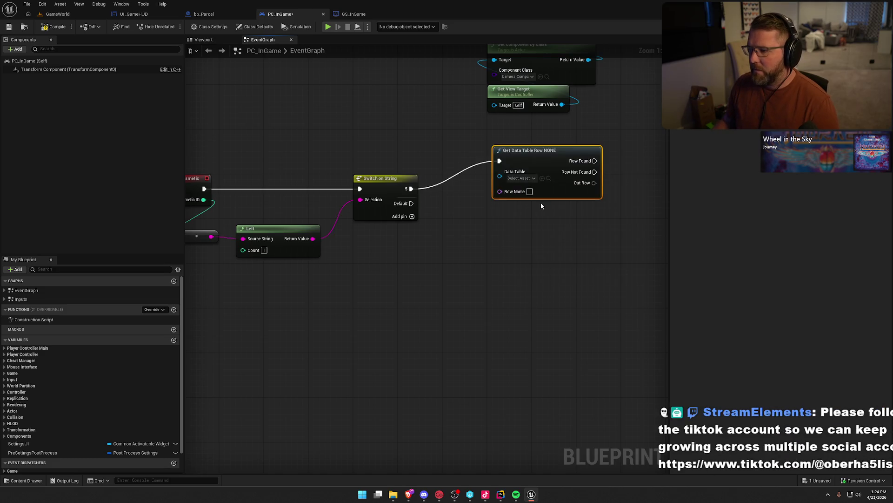
mouse_move(470, 219)
left_mouse_down()
mouse_move(487, 219)
mouse_move(219, 201)
mouse_move(219, 226)
mouse_move(294, 201)
mouse_move(526, 202)
mouse_move(314, 202)
mouse_move(506, 191)
left_mouse_up()
left_click(292, 177)
left_click_drag(401, 171, 384, 228)
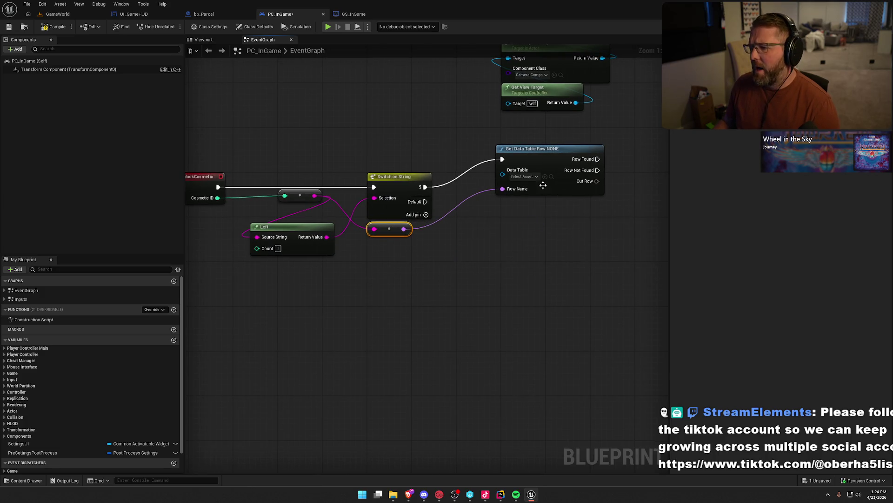
left_click(525, 177)
left_click(556, 240)
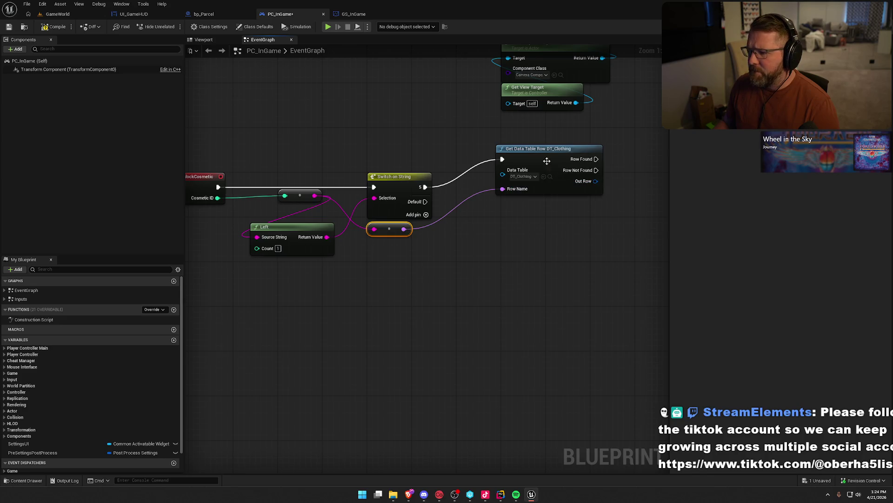
left_click_drag(547, 161, 507, 165)
mouse_move(527, 261)
left_mouse_down()
mouse_move(481, 259)
mouse_move(472, 240)
left_mouse_up()
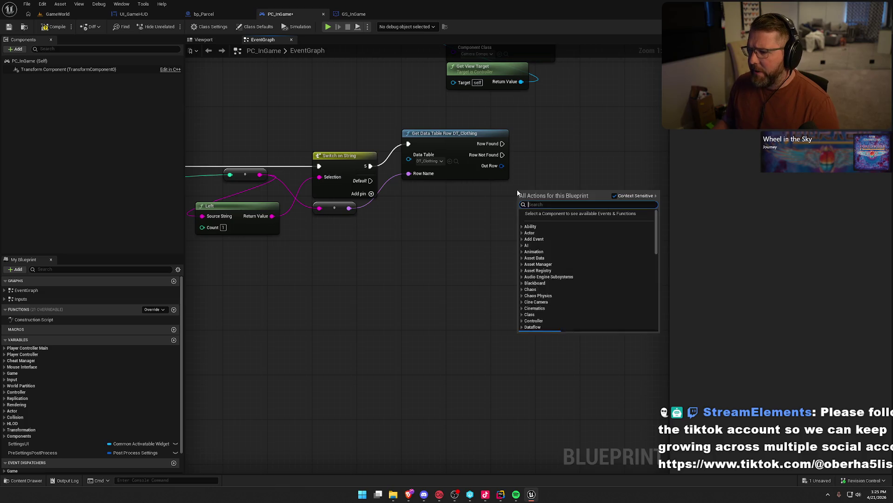
Add a Call On Cosmetic Unlocked node and place it right of Get Data Table Row.
right_click(517, 192)
type("call cos")
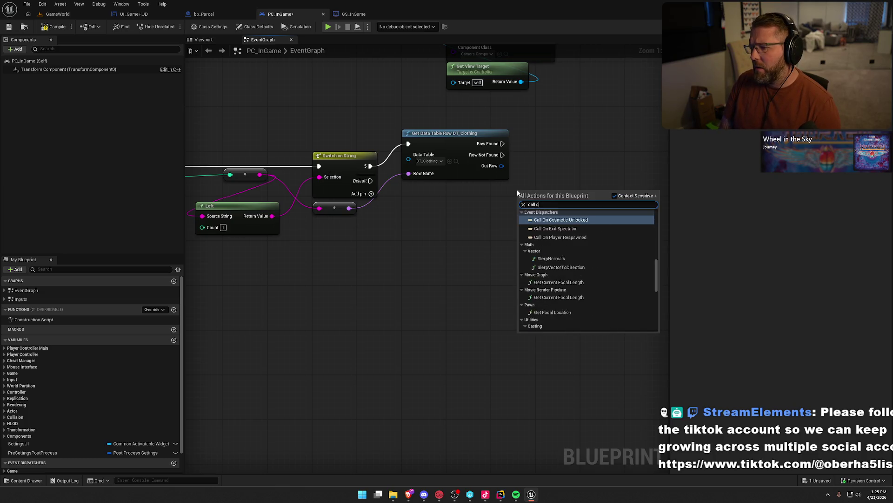
key("Return")
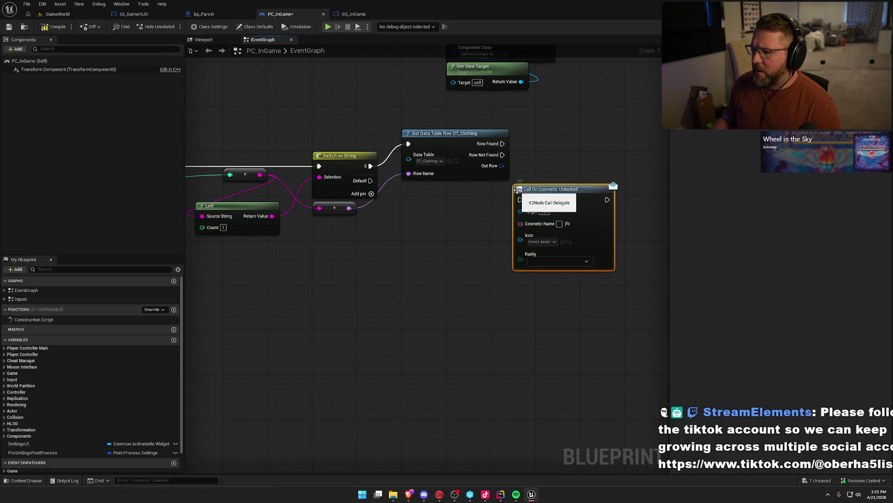
left_click_drag(461, 189, 521, 187)
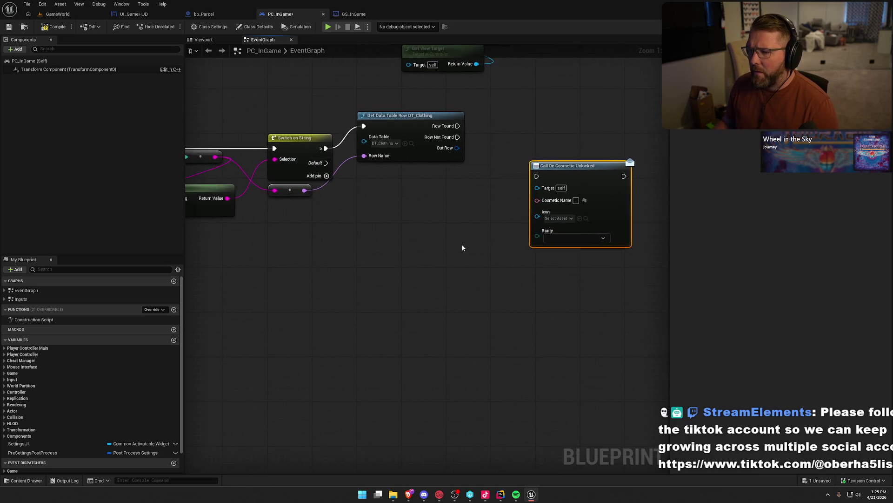
scroll(462, 244, "down", 1)
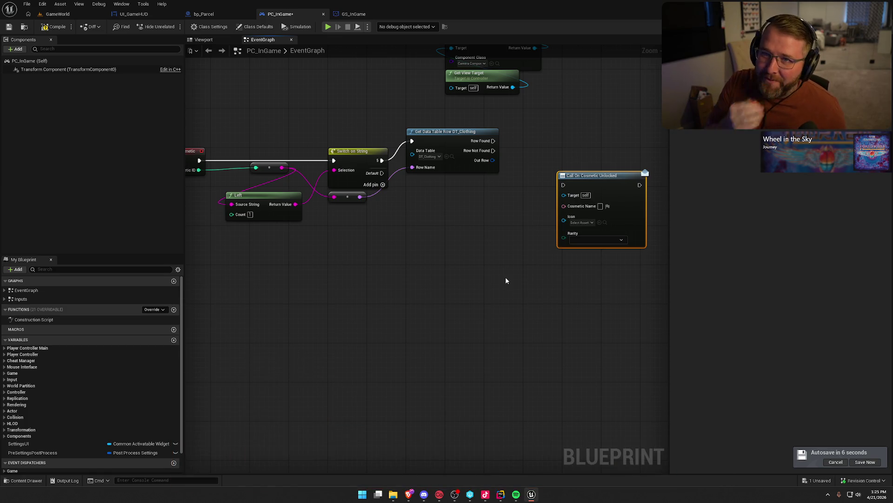
Line up the On Cosmetic Unlocked call node beside the DT_Clothing row lookup node.
left_click_drag(499, 261, 509, 279)
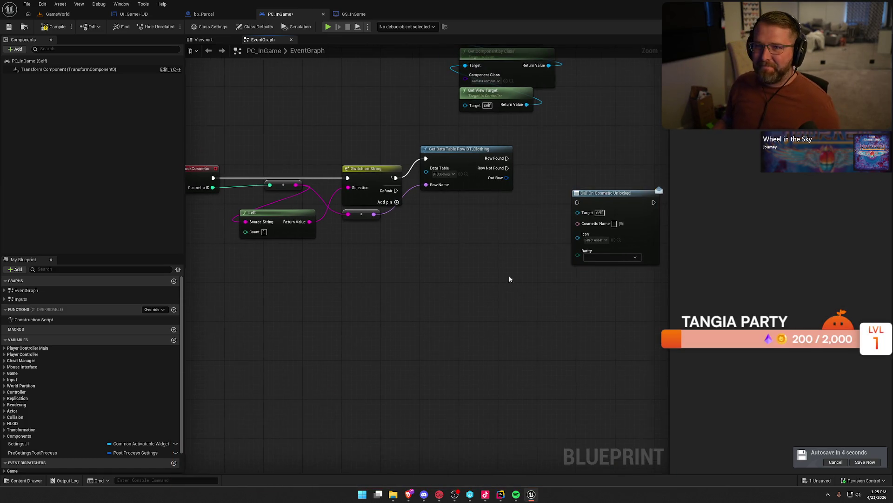
scroll(457, 283, "up", 2)
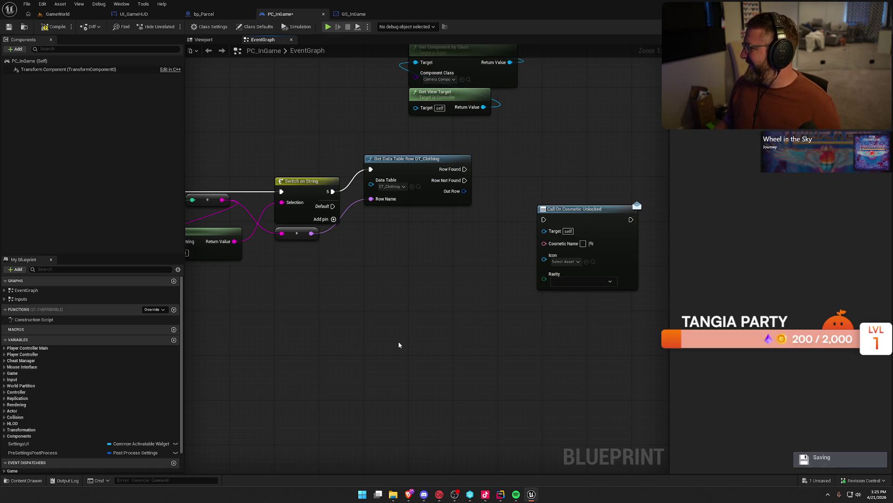
left_click_drag(580, 205, 585, 176)
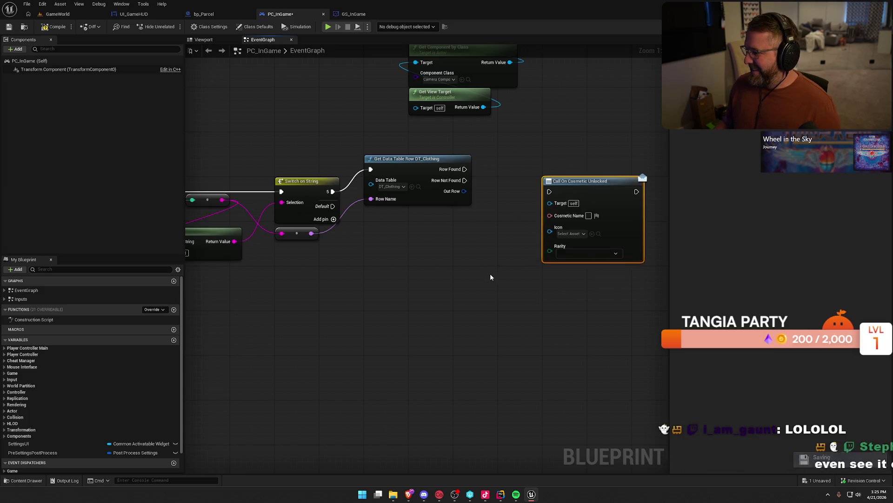
left_click_drag(490, 275, 437, 278)
left_click(437, 275)
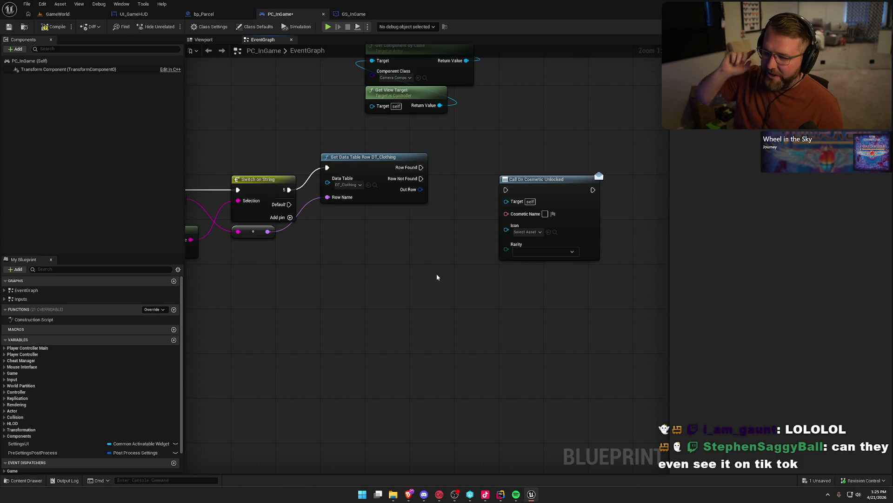
left_click_drag(437, 277, 468, 237)
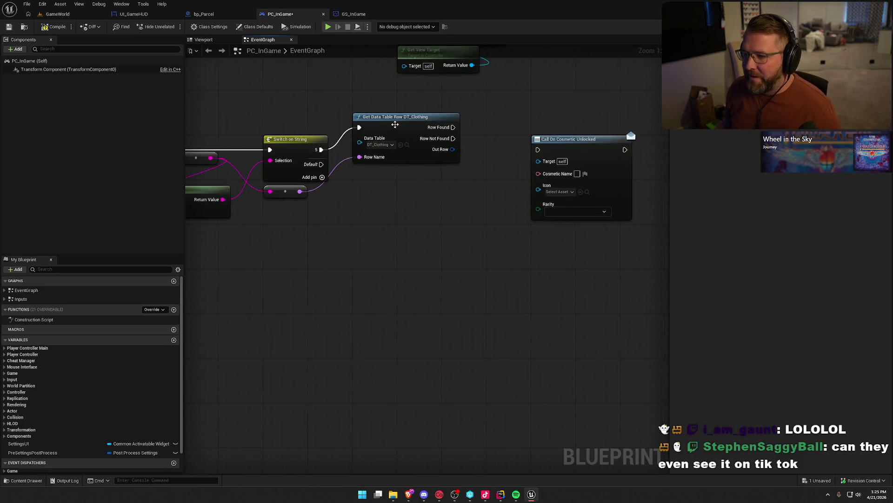
left_click(396, 141)
mouse_move(454, 131)
left_mouse_down()
mouse_move(416, 128)
mouse_move(501, 146)
left_mouse_up()
Connect Row Found to the call's exec and split the Out Row struct pin.
mouse_move(449, 196)
left_mouse_down()
mouse_move(515, 203)
mouse_move(469, 197)
left_mouse_up()
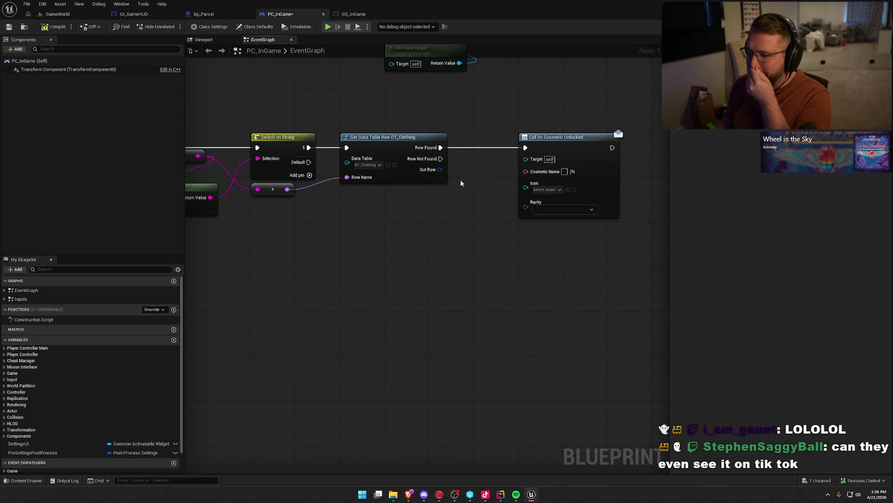
right_click(440, 169)
left_click(466, 195)
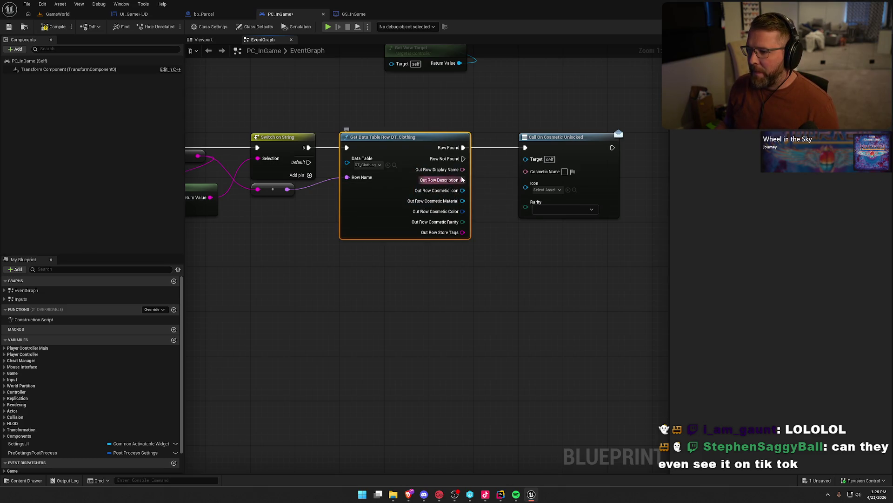
Wire Out Row Display Name to Cosmetic Name and Cosmetic Rarity to Rarity.
left_click_drag(463, 170, 526, 172)
mouse_move(485, 202)
left_mouse_down()
mouse_move(440, 184)
mouse_move(475, 161)
left_mouse_up()
left_click_drag(412, 203, 475, 177)
mouse_move(463, 252)
left_mouse_down()
mouse_move(489, 233)
mouse_move(513, 238)
left_mouse_up()
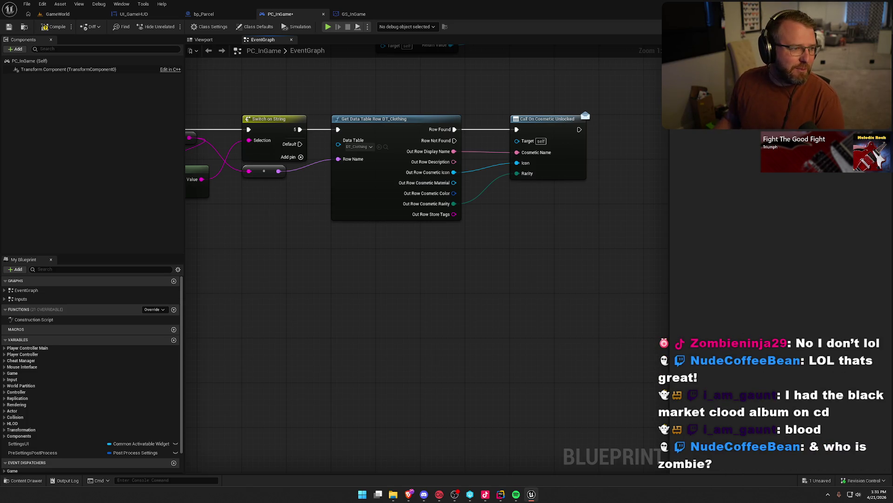
key("alt+Tab")
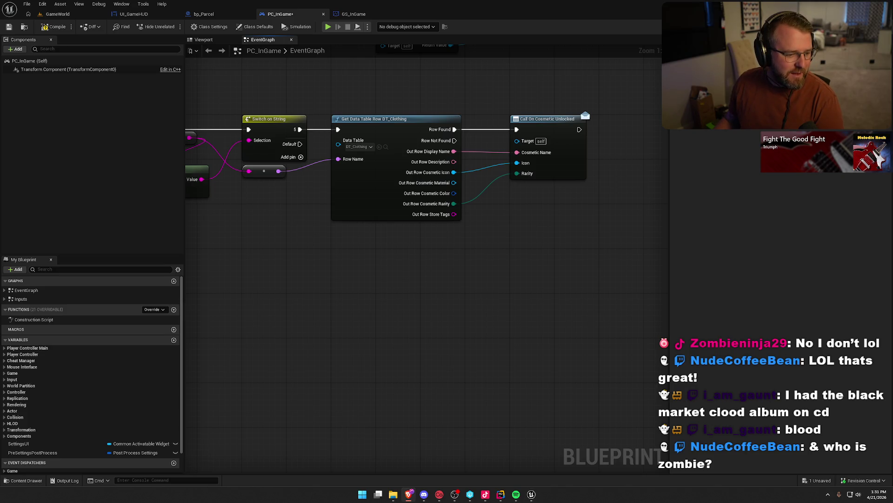